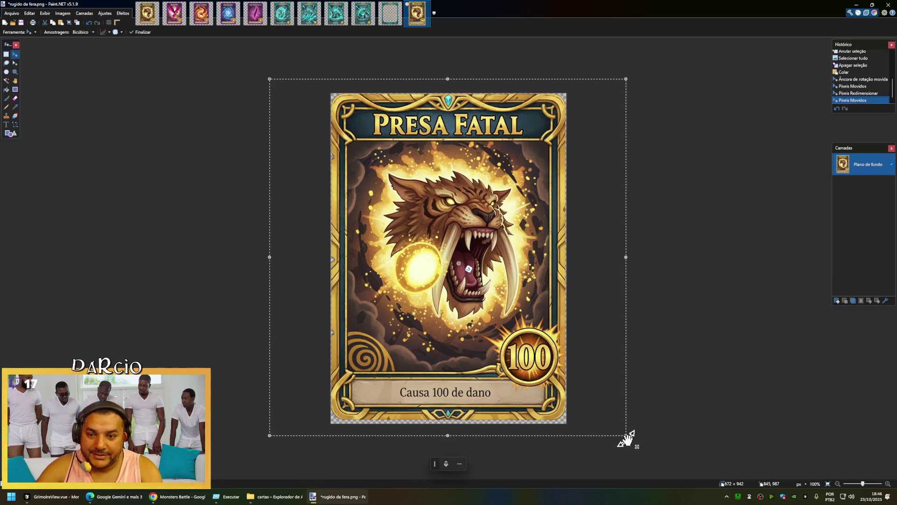
Stretch the pasted Presa Fatal card down to the bottom edge of the 672×942 canvas.
left_click(626, 438)
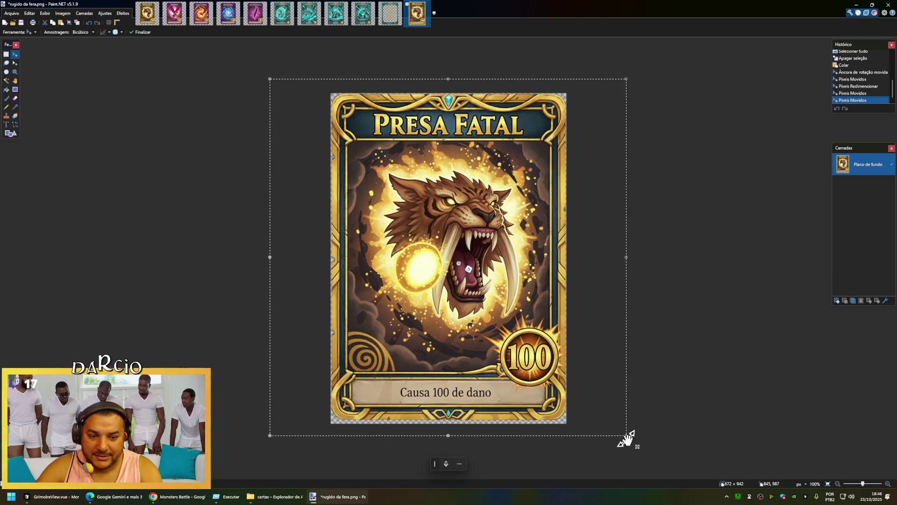
key("ctrl+d")
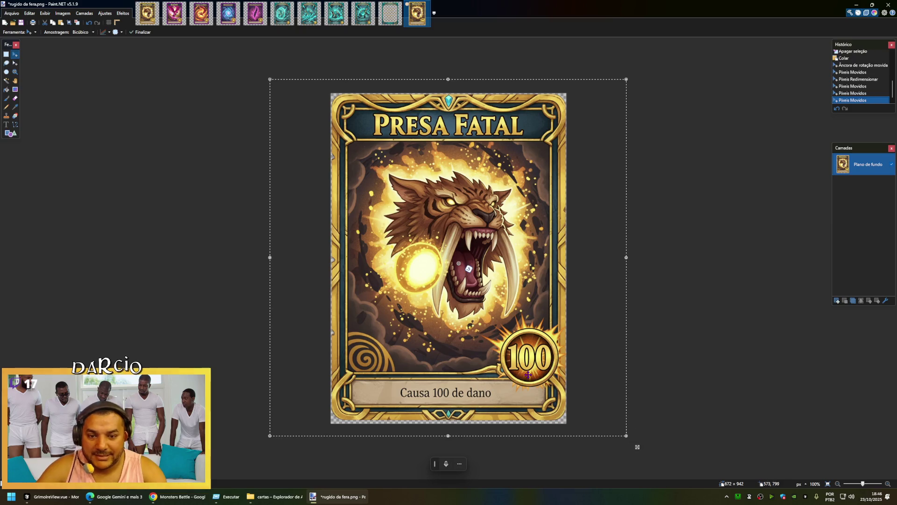
left_click_drag(448, 438, 448, 442)
key("ctrl+z")
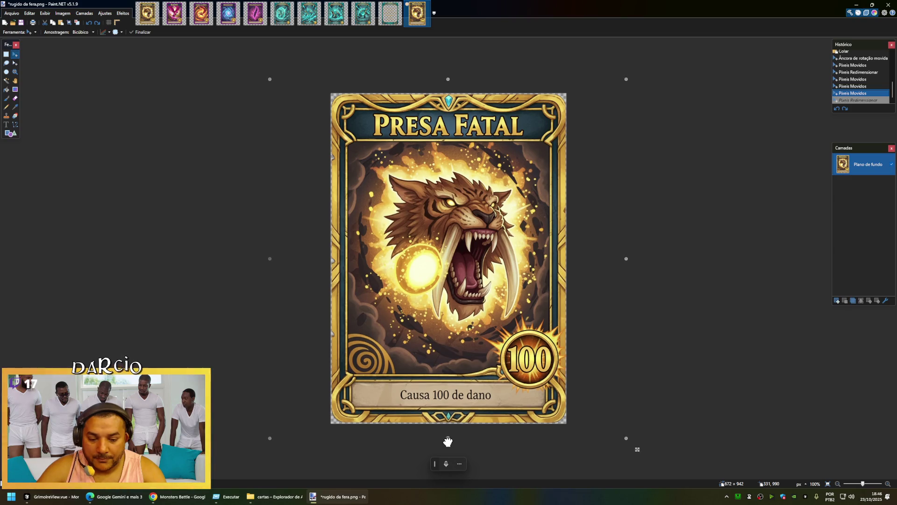
left_click_drag(448, 441, 448, 441)
left_click_drag(695, 403, 695, 405)
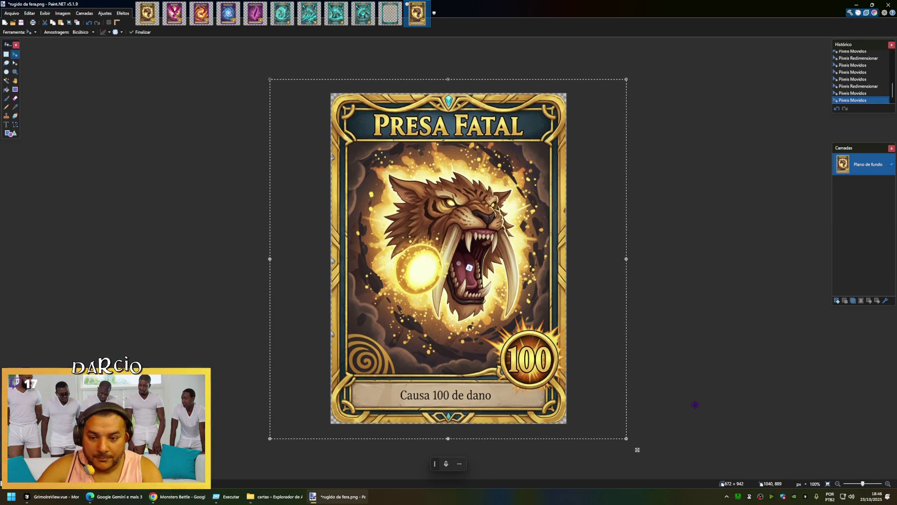
key("ctrl+d")
Save the card as presa fatal.png in cartas, overwriting the existing file.
key("ctrl+shift+s")
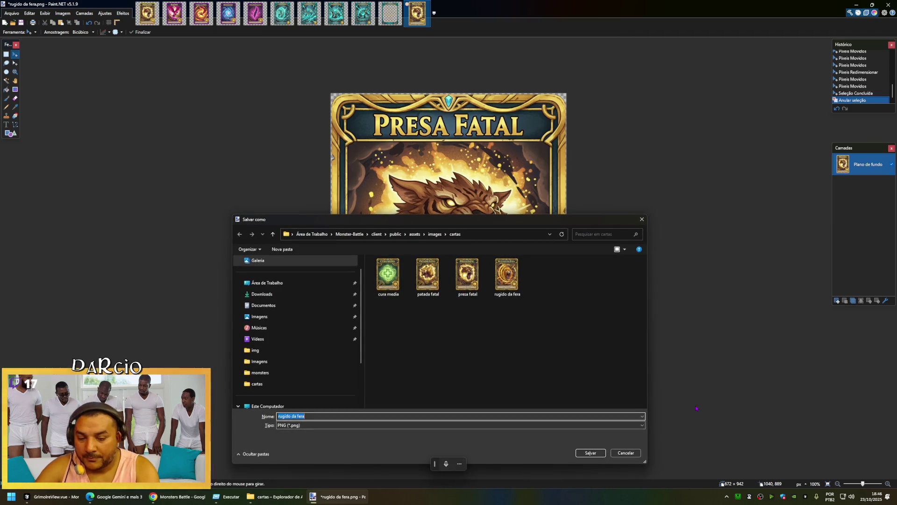
type("presa")
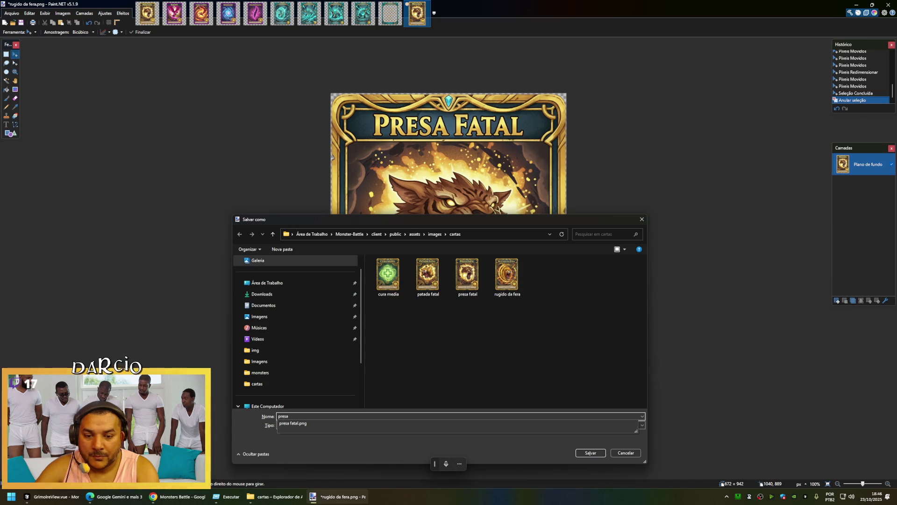
left_click(467, 278)
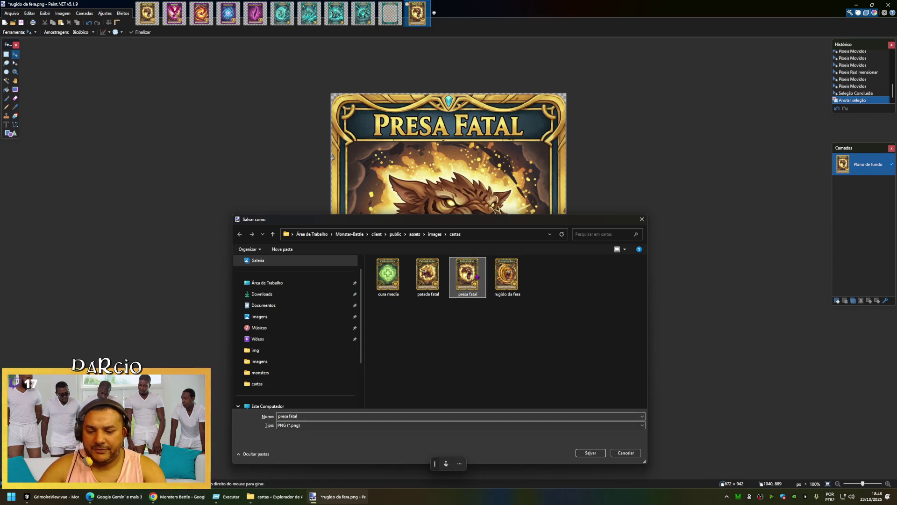
key("Return")
left_click(466, 248)
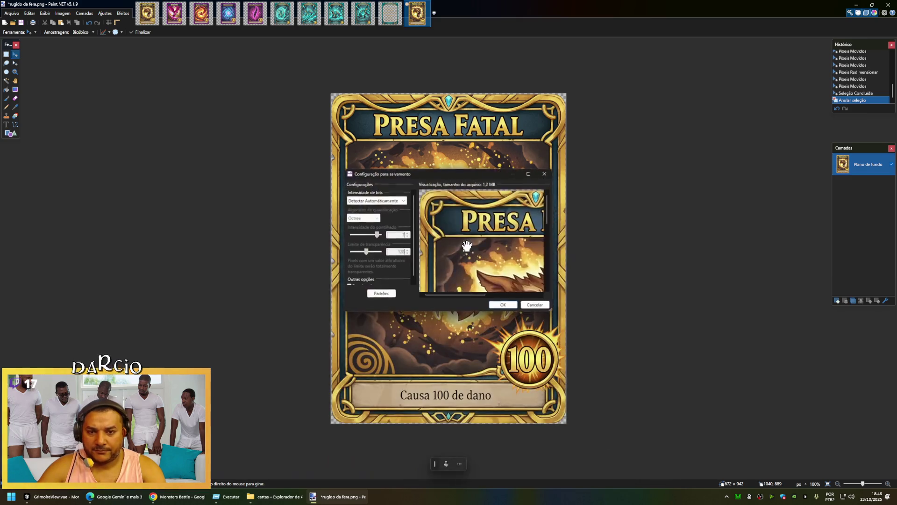
left_click(501, 304)
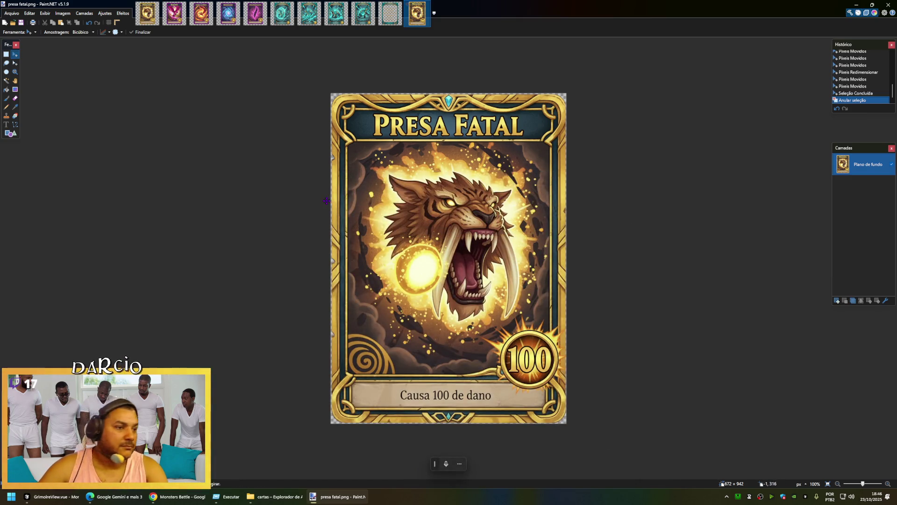
key("ctrl+Tab")
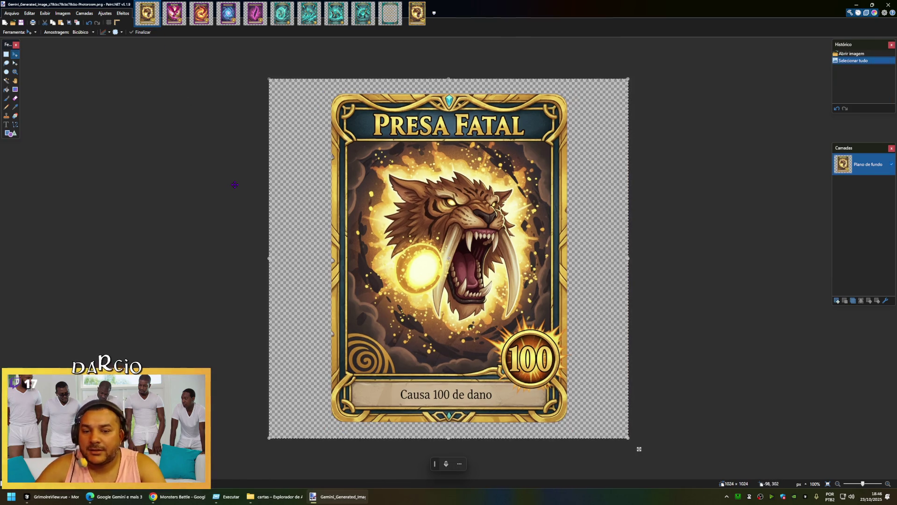
Clear the presa fatal template and paste the Rasante card, keeping the canvas size.
key("ctrl+w")
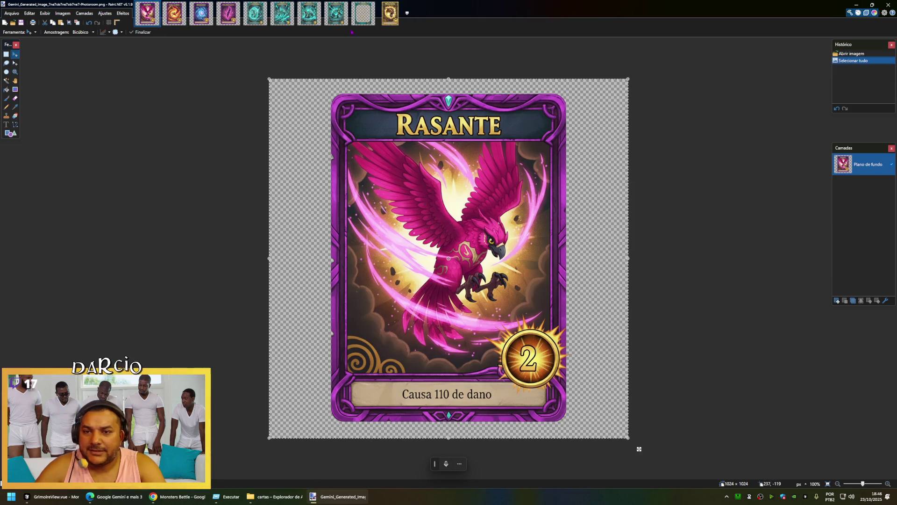
left_click(390, 12)
key("ctrl+a")
key("Delete")
key("ctrl+v")
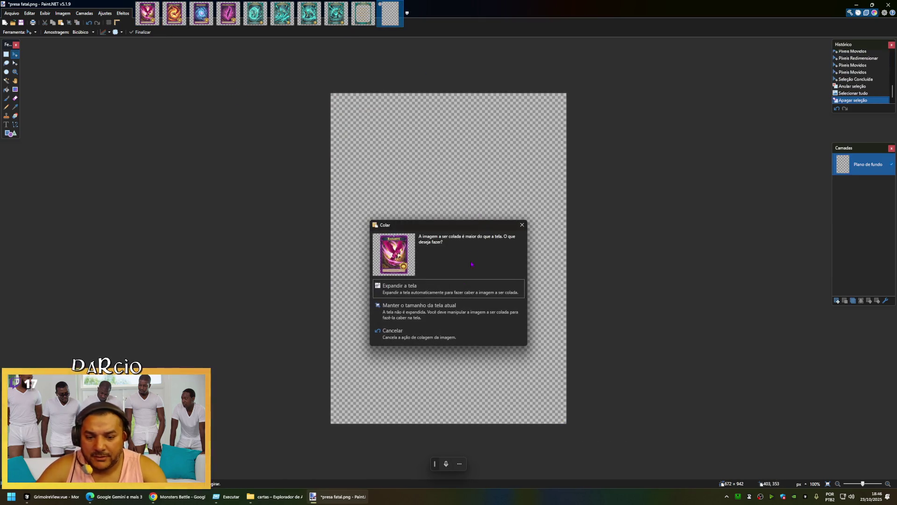
left_click(443, 304)
Move and resize the Rasante card to fill the 672×942 canvas.
left_click_drag(475, 255, 441, 246)
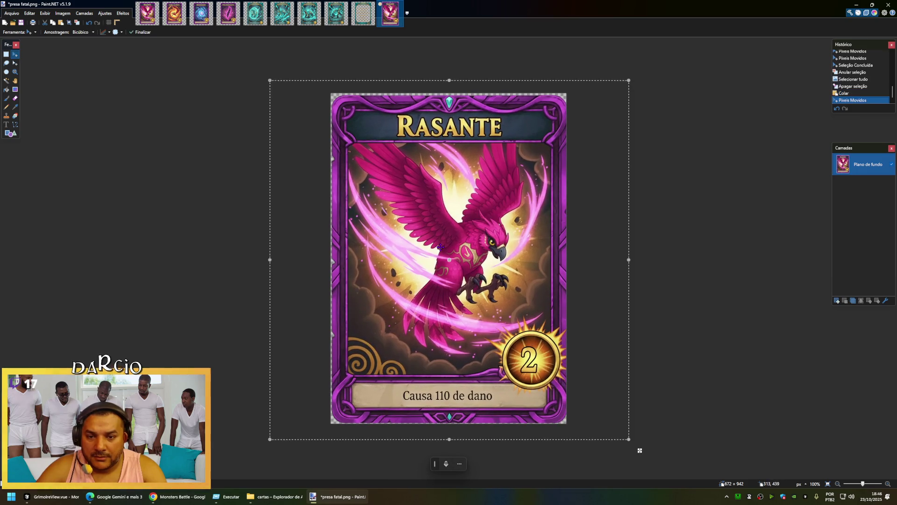
key("Up")
key("Up")
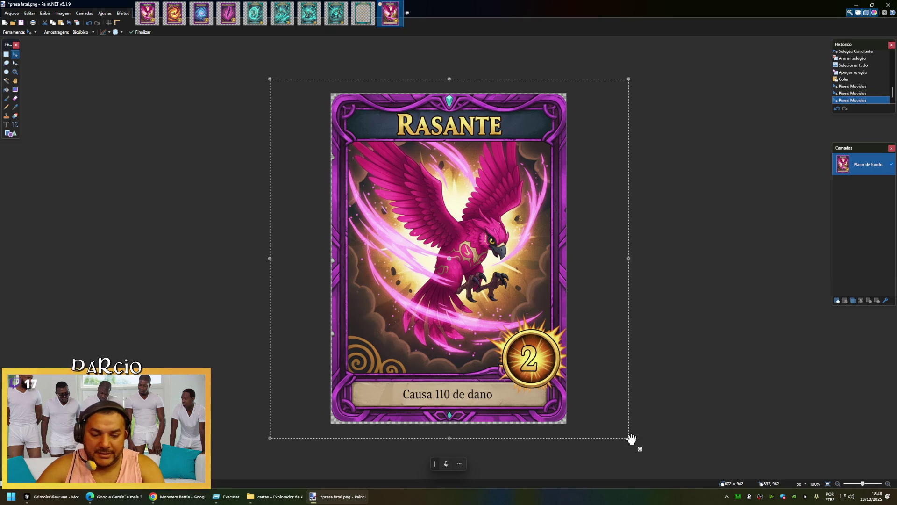
left_click_drag(629, 440, 627, 437)
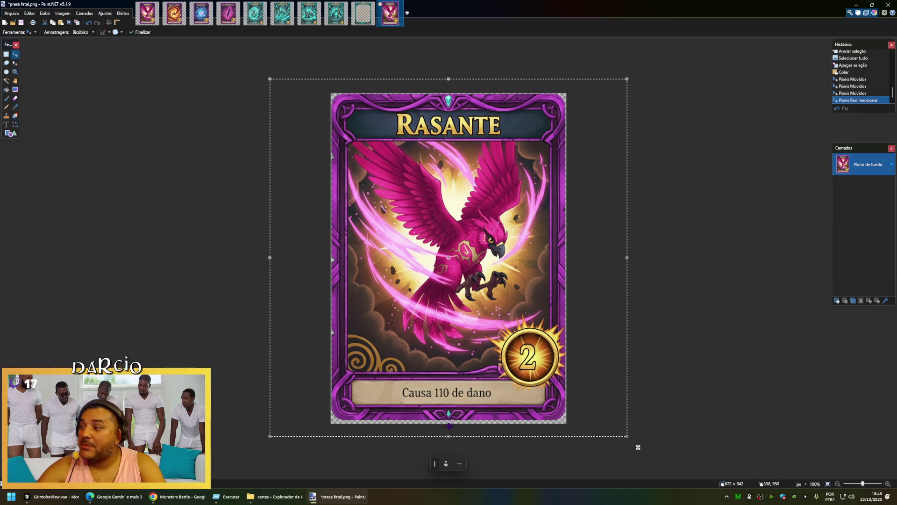
left_click_drag(449, 436, 451, 438)
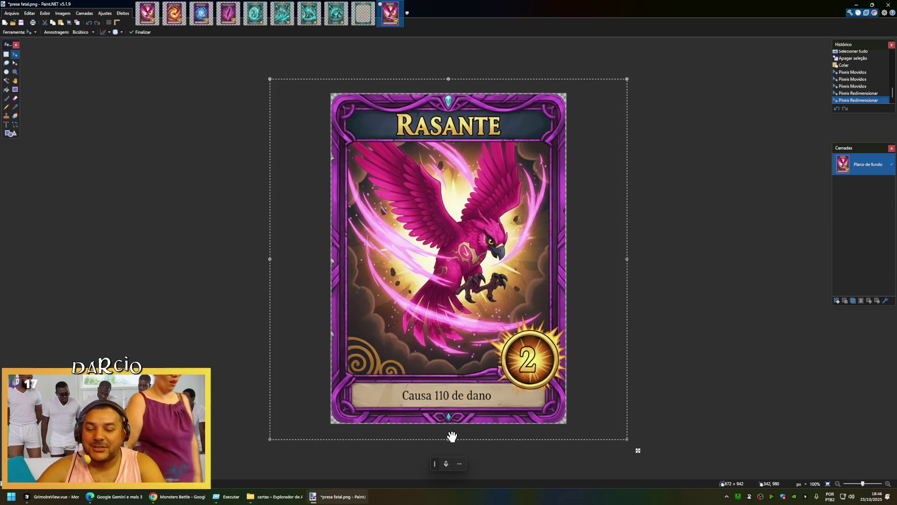
key("ctrl+d")
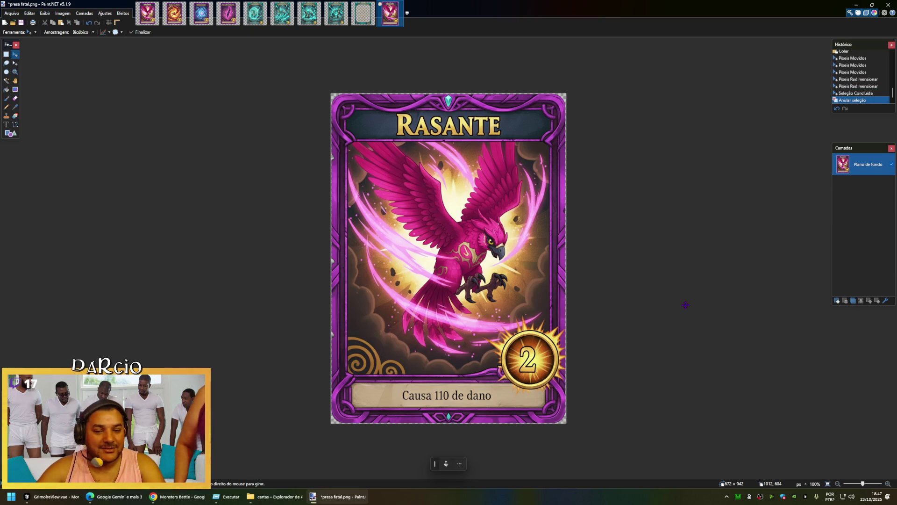
key("ctrl+shift+s")
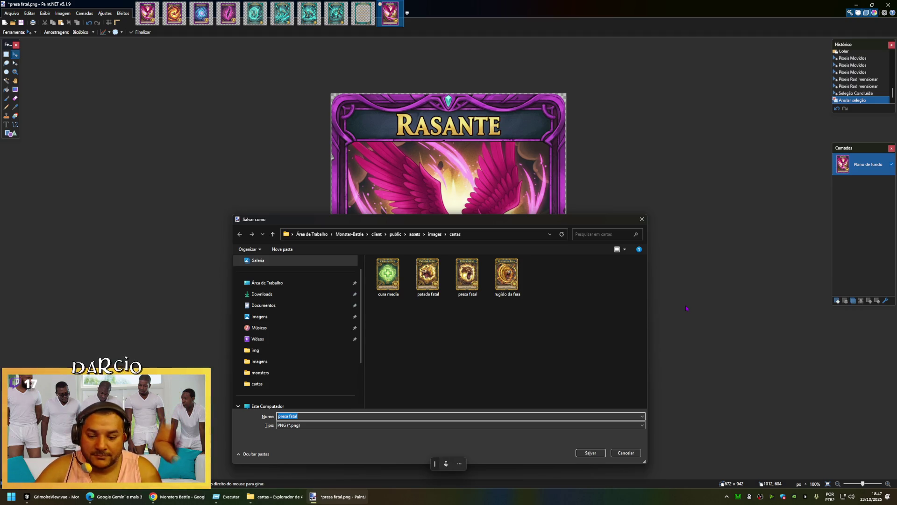
Save the template as rasante.png, then bring up the generated Garra da Fênix image.
type("rasan")
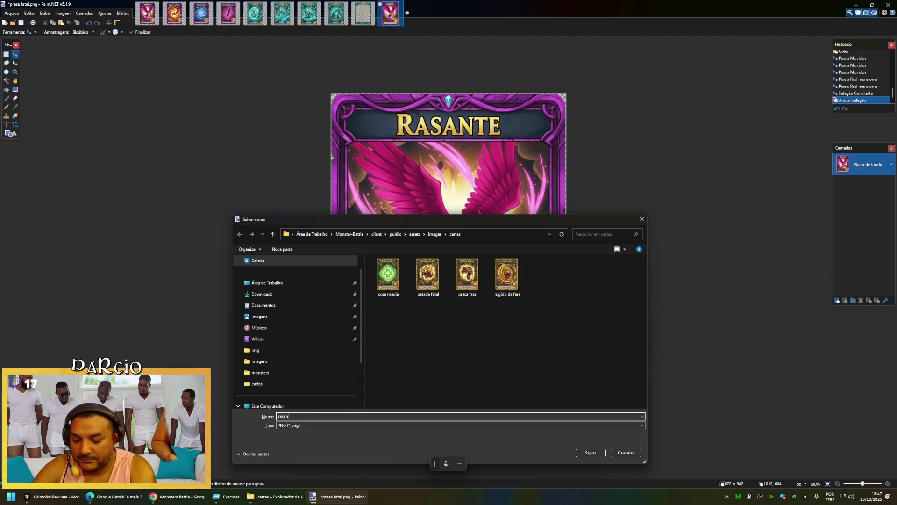
type("te")
key("Return")
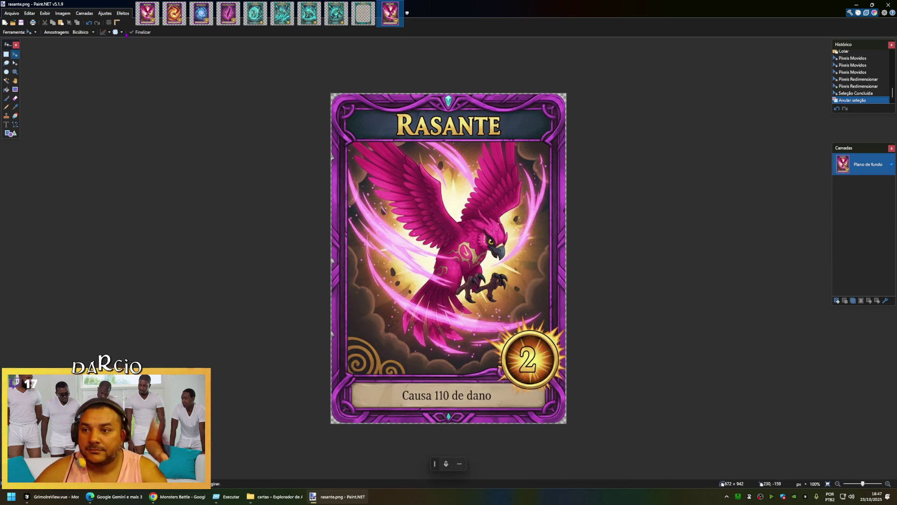
key("ctrl+Tab")
left_click(182, 12)
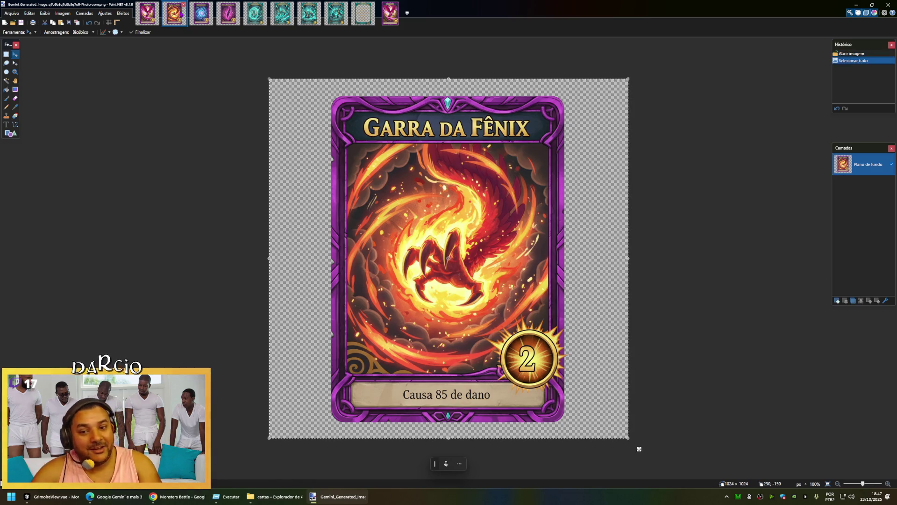
Replace the Rasante art with the Garra da Fênix card, stretched to the canvas bottom.
left_click(390, 13)
key("Delete")
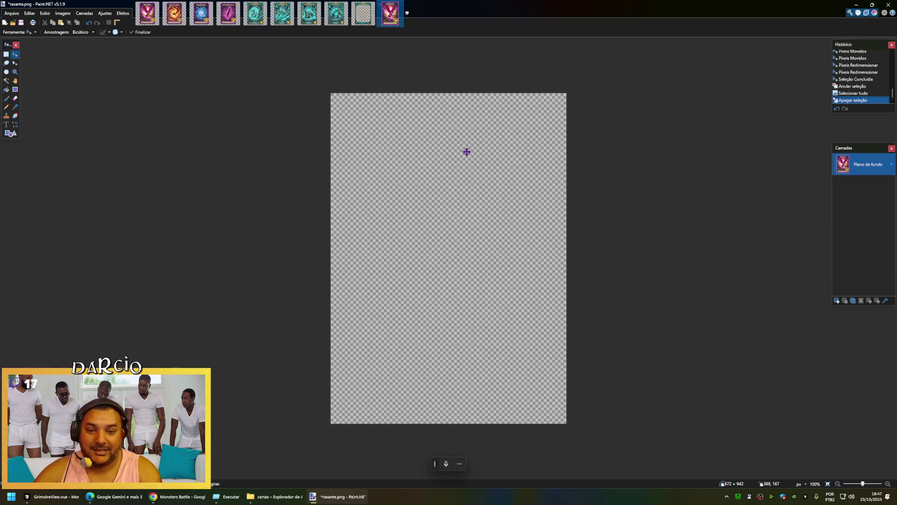
key("ctrl+v")
left_click(479, 297)
left_click_drag(479, 297, 418, 280)
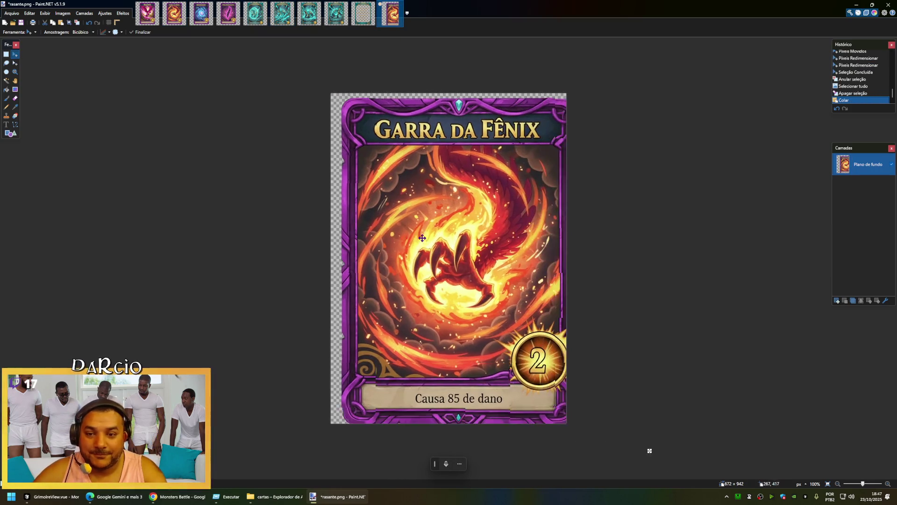
left_click(416, 237)
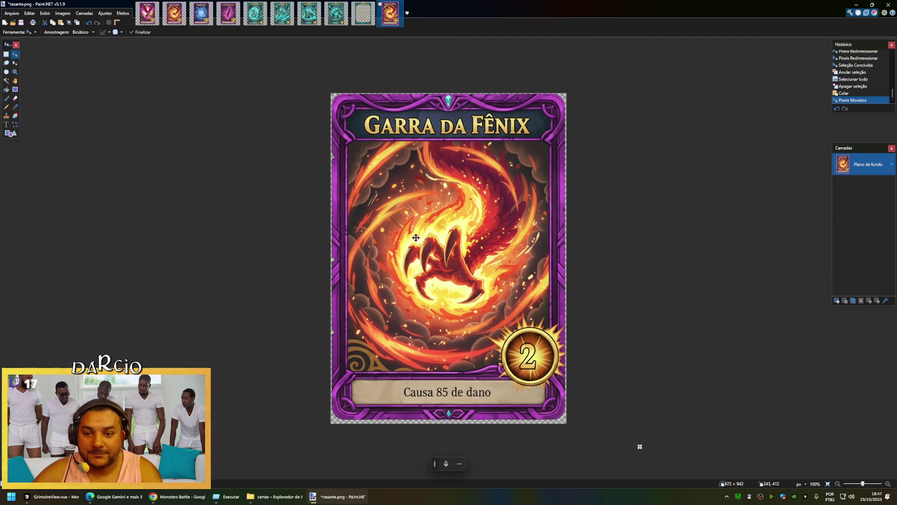
left_click(416, 238)
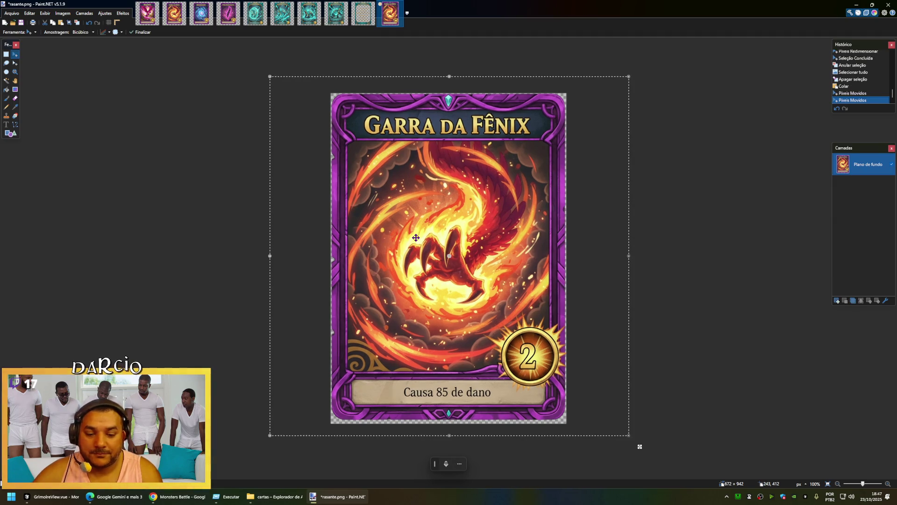
left_click_drag(452, 437, 449, 441)
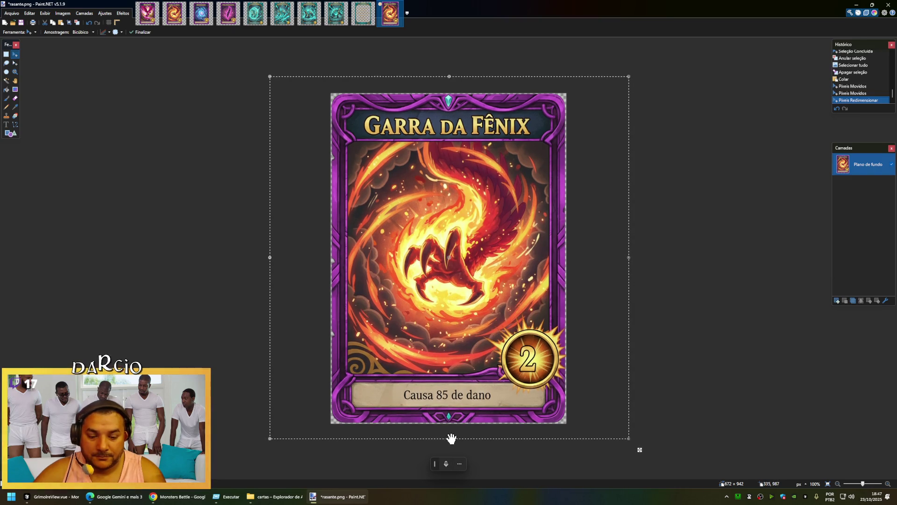
key("ctrl+d")
Save it as garra da fênix.png and close the generated Rasante image.
key("ctrl+shift+s")
type("garra da fen")
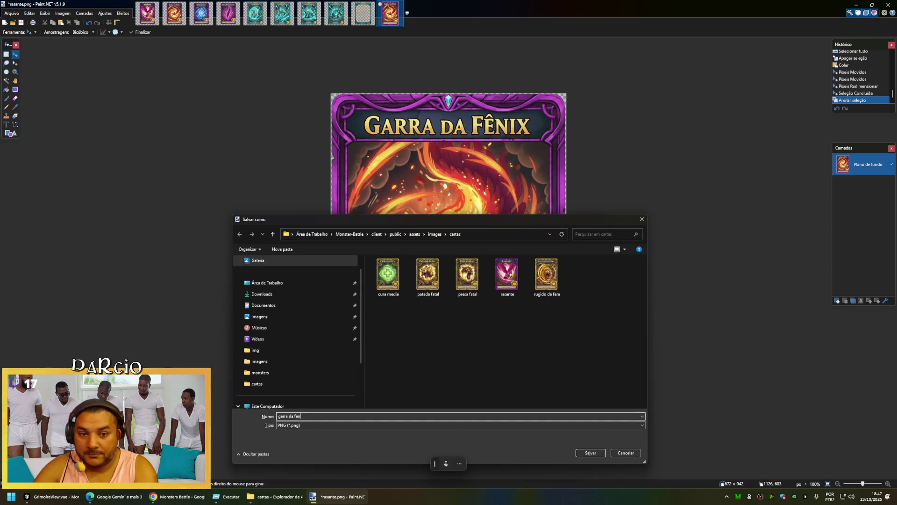
type("ix")
key("Return")
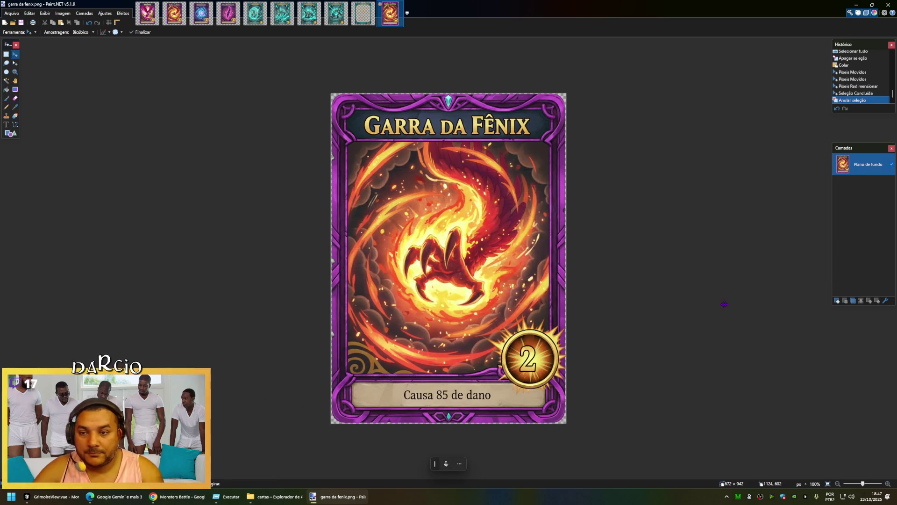
left_click(174, 14)
left_click(200, 14)
left_click(147, 14)
Close the Garra da Fênix source, clear the template, and paste the Redemoinho card at current canvas size.
left_click(157, 4)
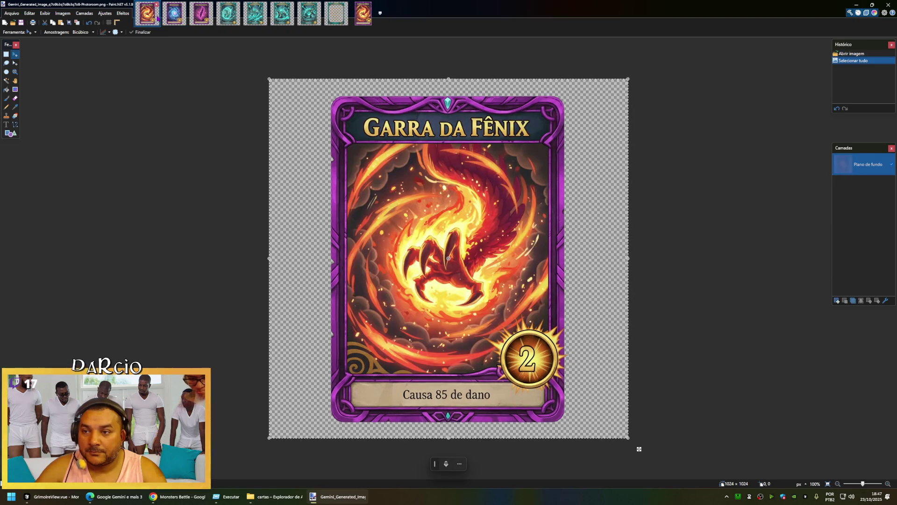
key("ctrl+w")
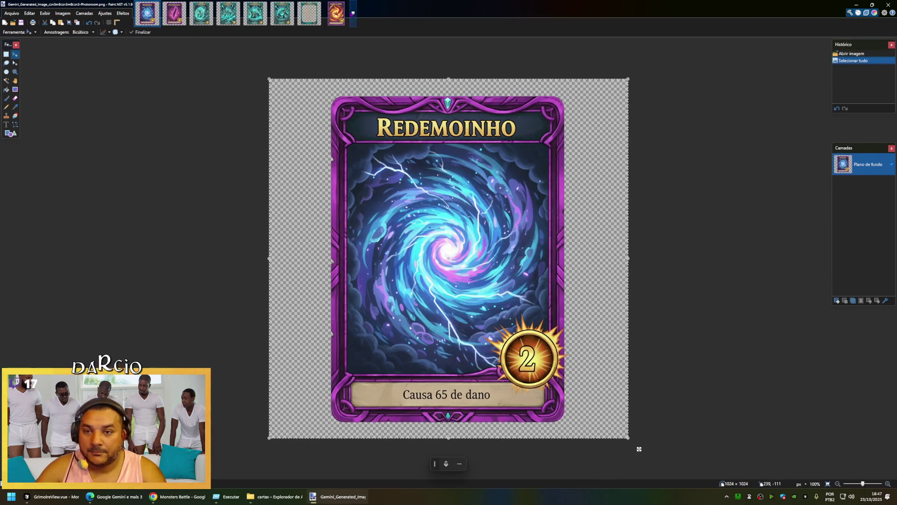
left_click(336, 14)
key("ctrl+a")
key("Delete")
key("ctrl+v")
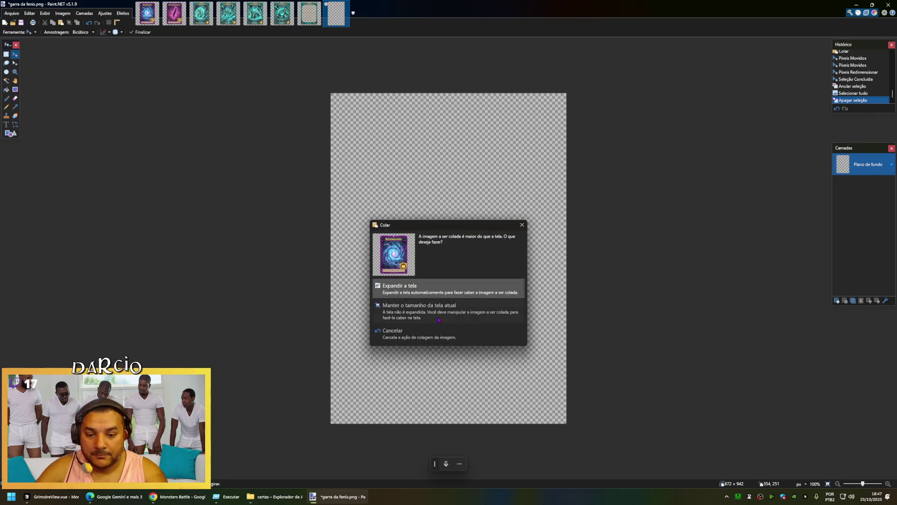
left_click(421, 327)
Nudge and stretch the Redemoinho card down to fill the 672×942 canvas.
left_click_drag(428, 232, 428, 230)
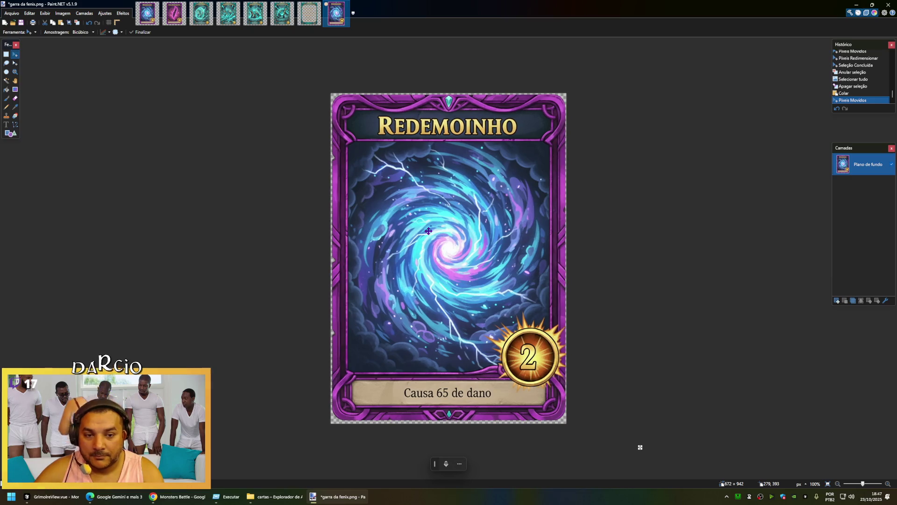
left_click(428, 231)
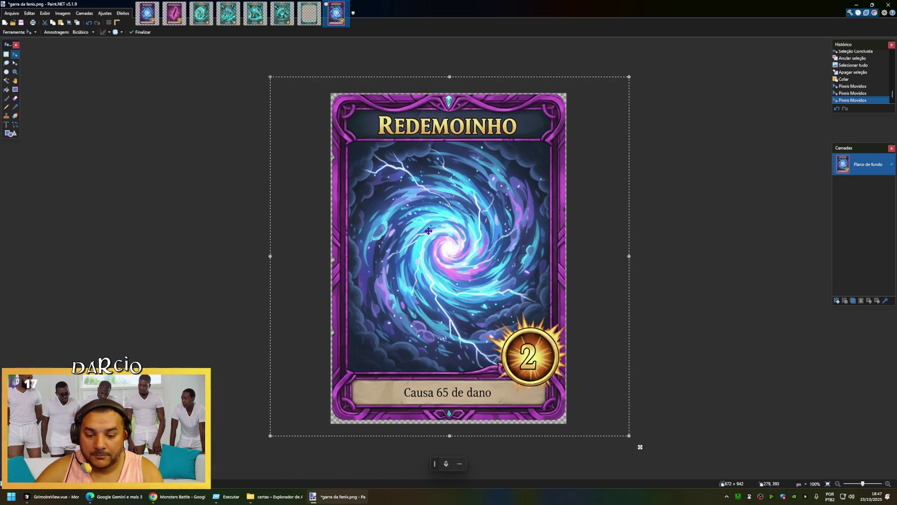
left_click_drag(450, 436, 450, 442)
key("ctrl+d")
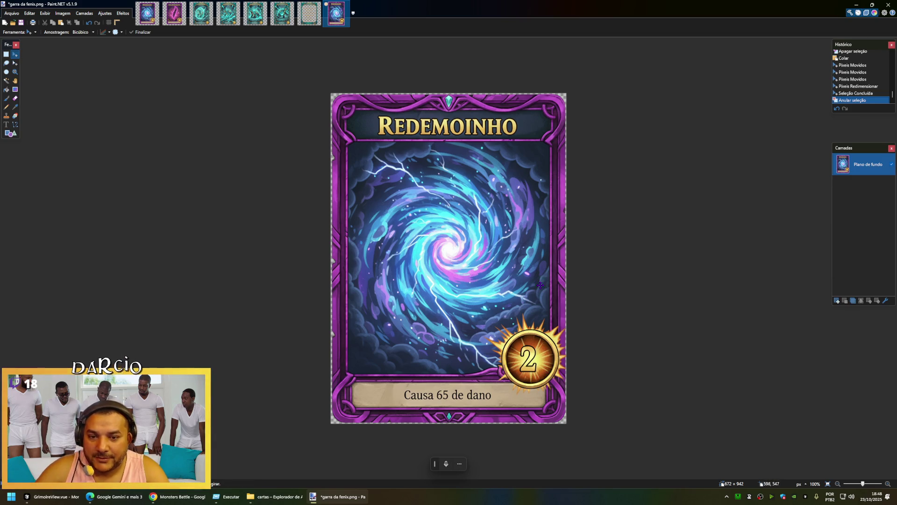
Save the Redemoinho card as redemoinho.png and switch to its swirl source image.
key("ctrl+shift+s")
type("red")
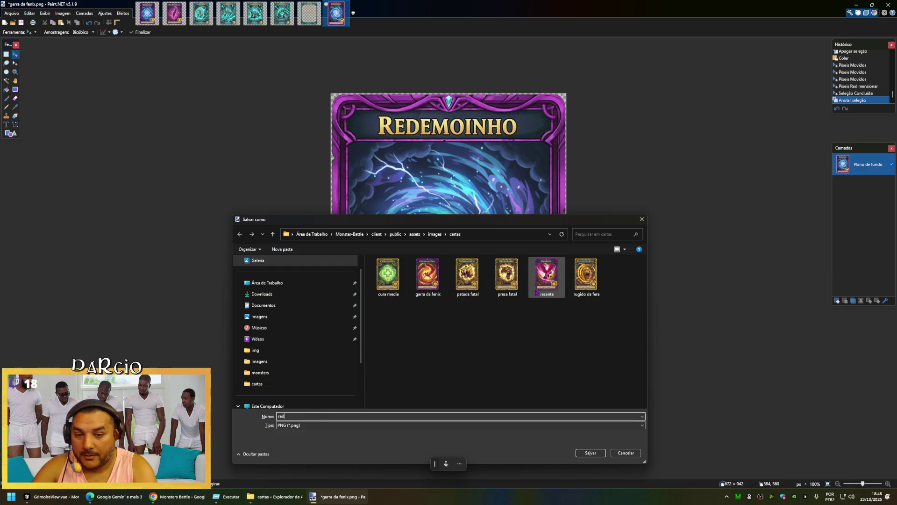
type("emoinho")
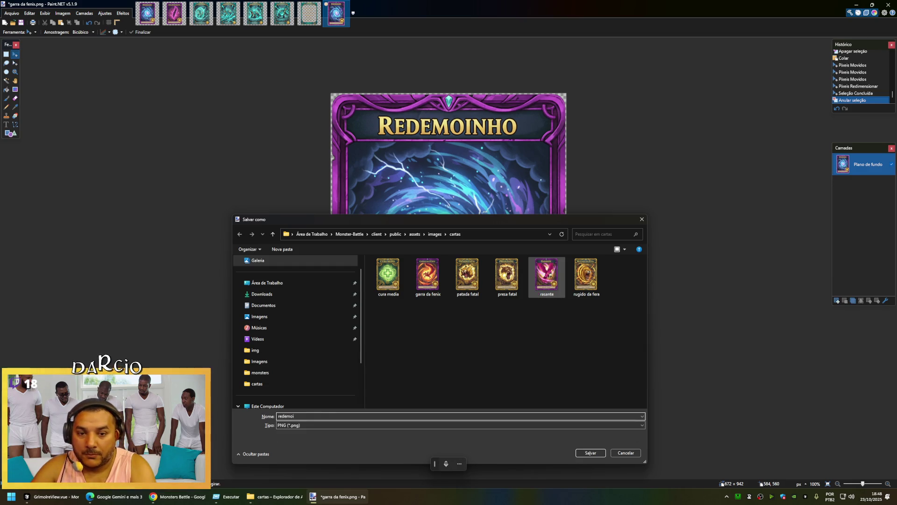
key("Return")
key("Return")
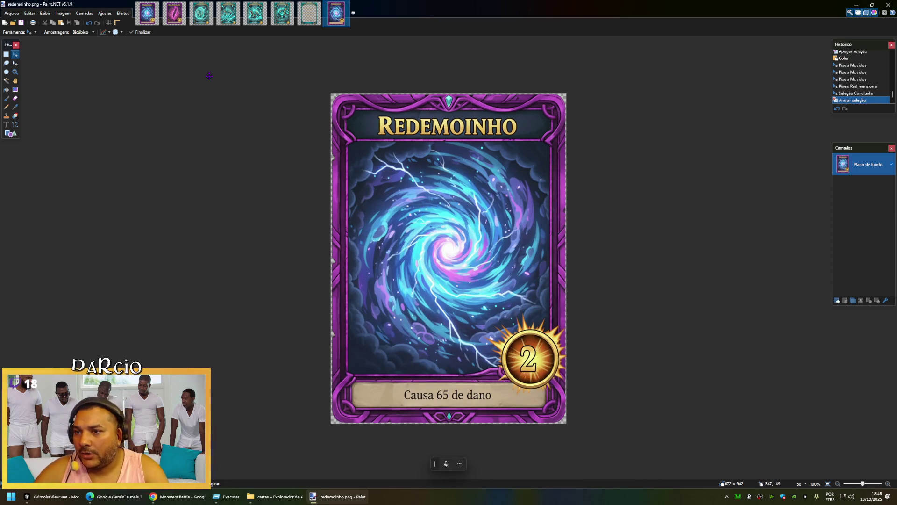
key("ctrl+Tab")
Close the swirl image and select all of the 1024×1024 Pena Penetrante card.
key("ctrl+w")
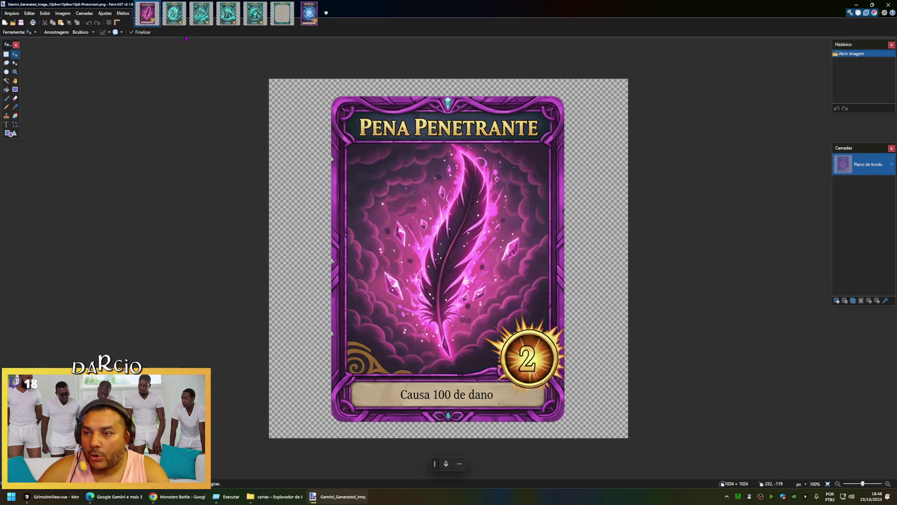
key("ctrl+a")
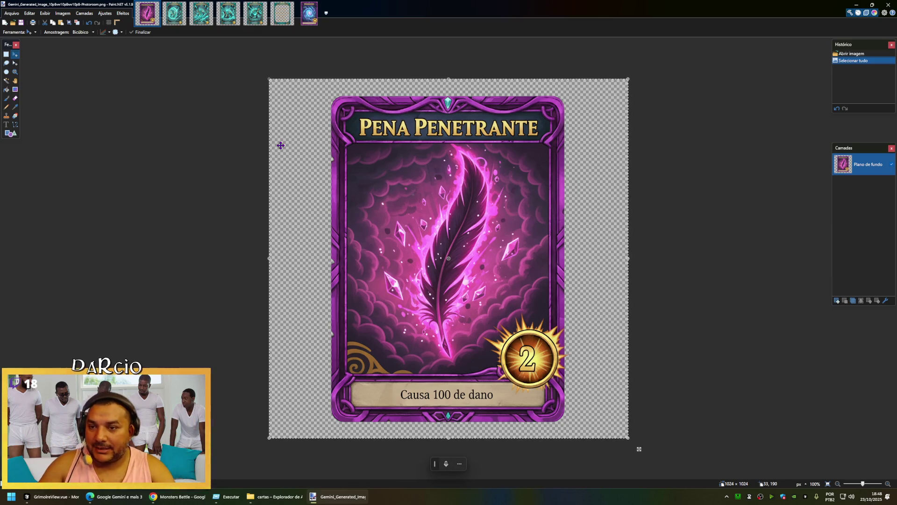
key("ctrl+a")
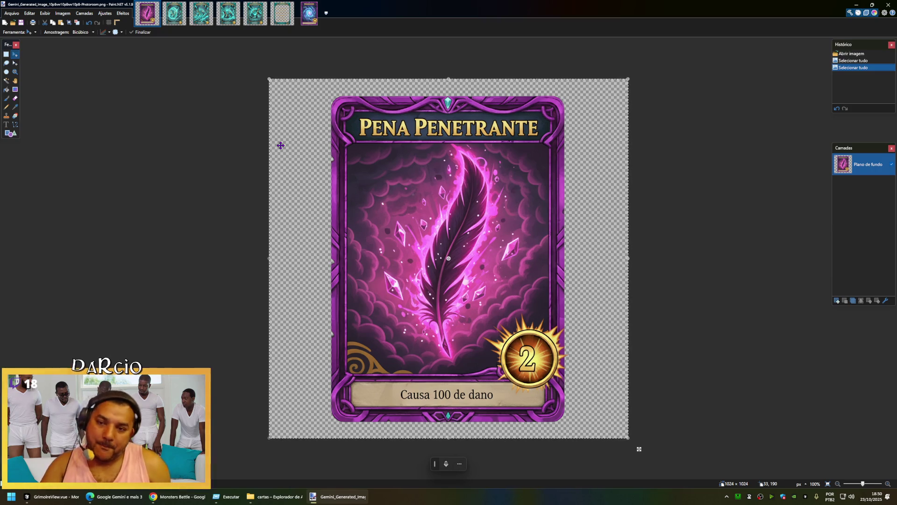
key("ctrl+a")
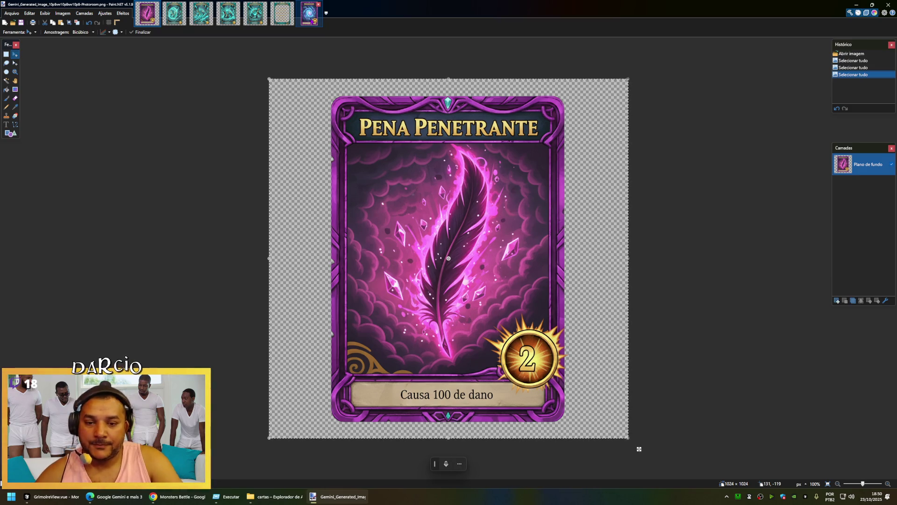
Copy the generated Pena Penetrante image.
left_click(310, 14)
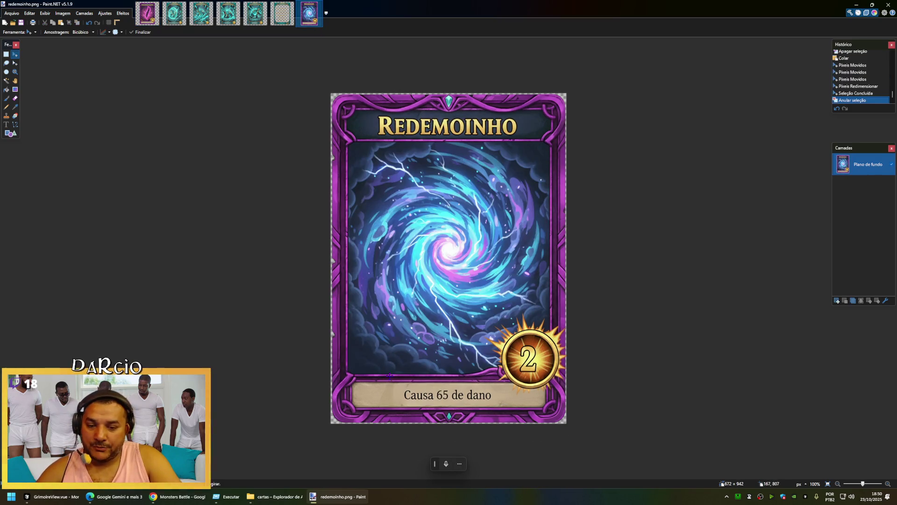
key("ctrl+shift+s")
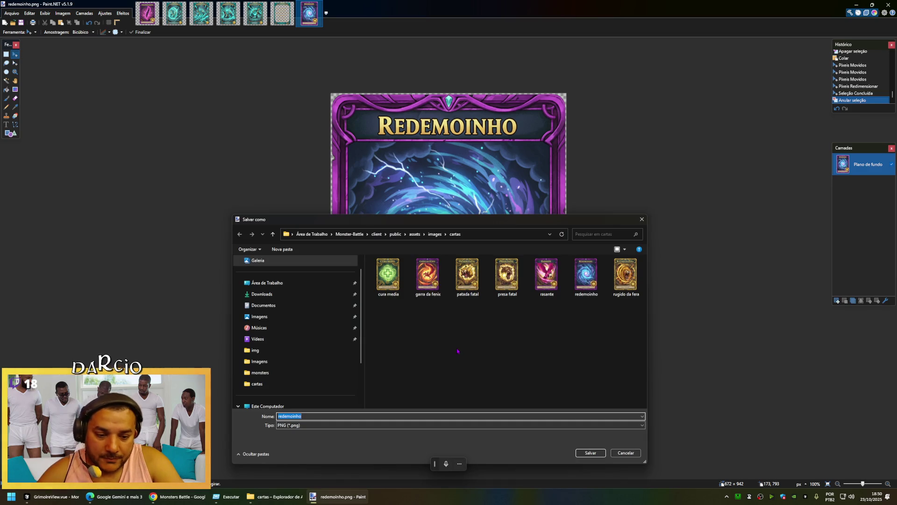
key("Return")
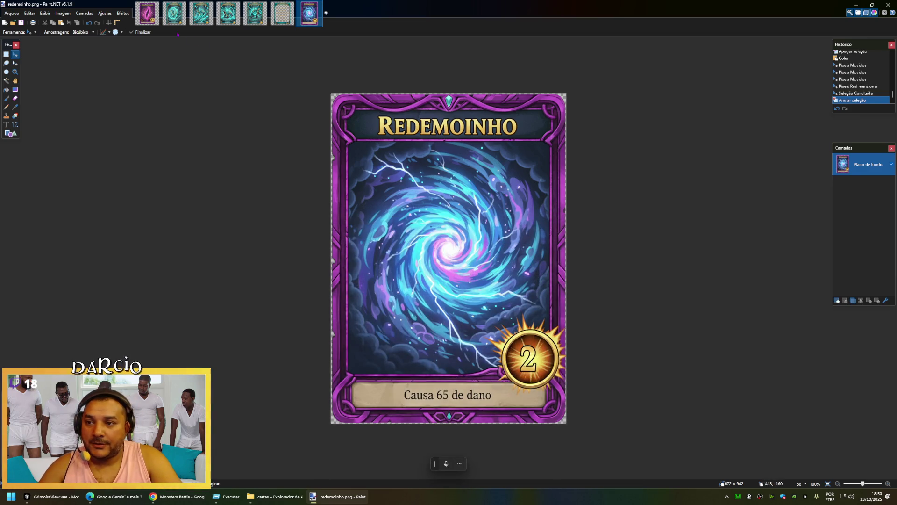
key("ctrl+Tab")
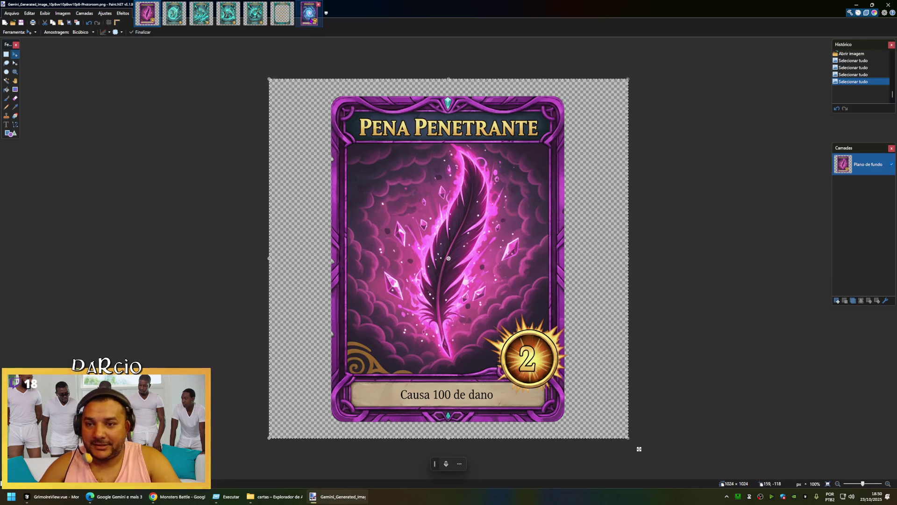
key("ctrl+c")
Replace the redemoinho template contents with the Pena Penetrante card, stretched to the canvas bottom.
left_click(310, 20)
key("ctrl+a")
key("Delete")
key("ctrl+v")
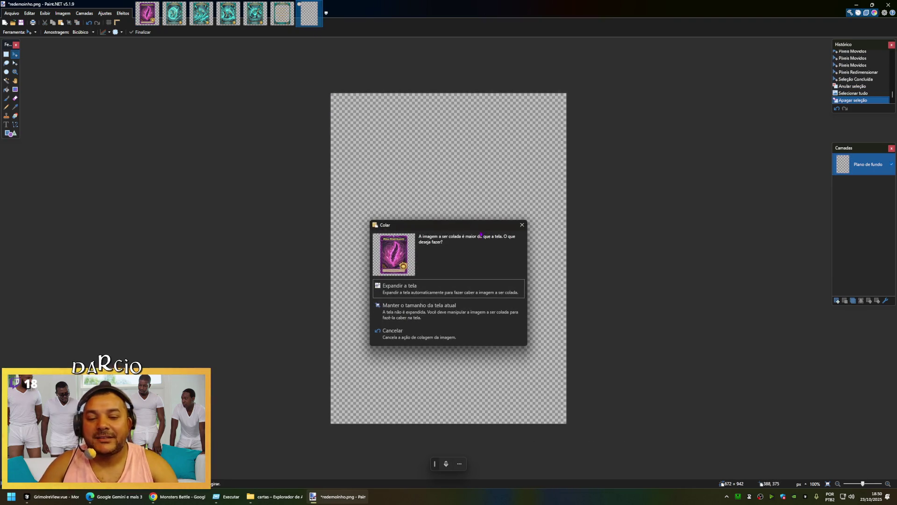
left_click(420, 309)
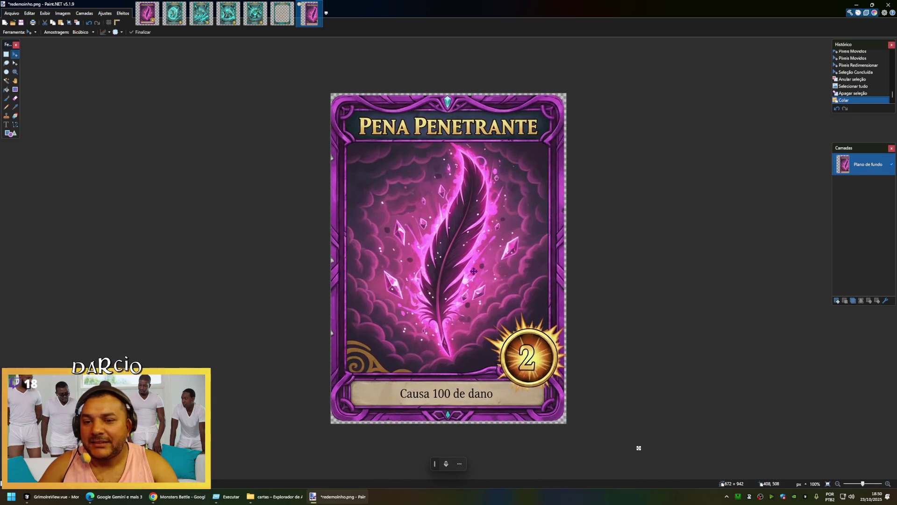
left_click_drag(473, 271, 473, 270)
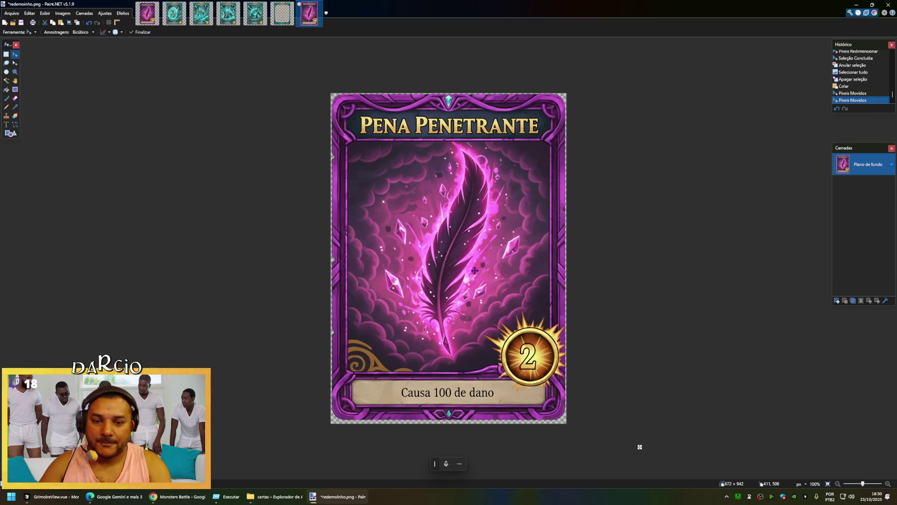
left_click_drag(449, 437, 448, 442)
key("ctrl+d")
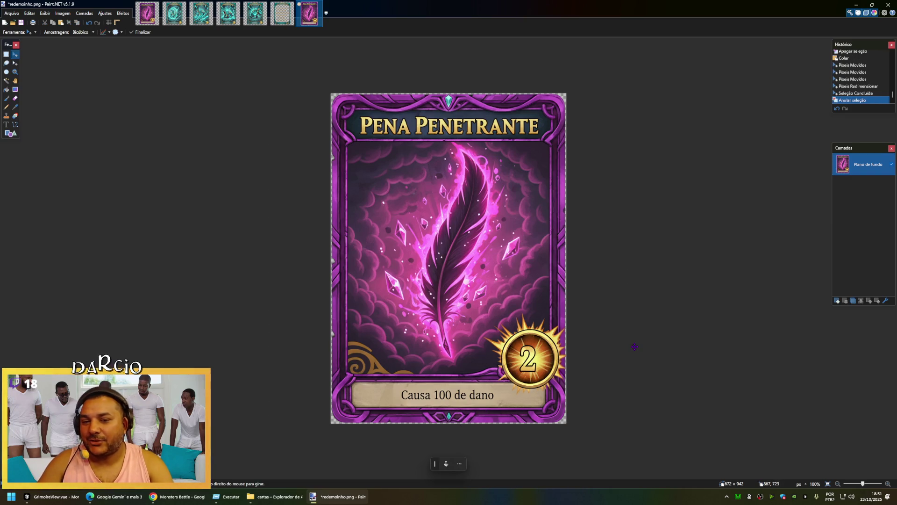
Save the card as pena penetrante.png with default PNG settings.
key("ctrl+shift+s")
type("pena pen")
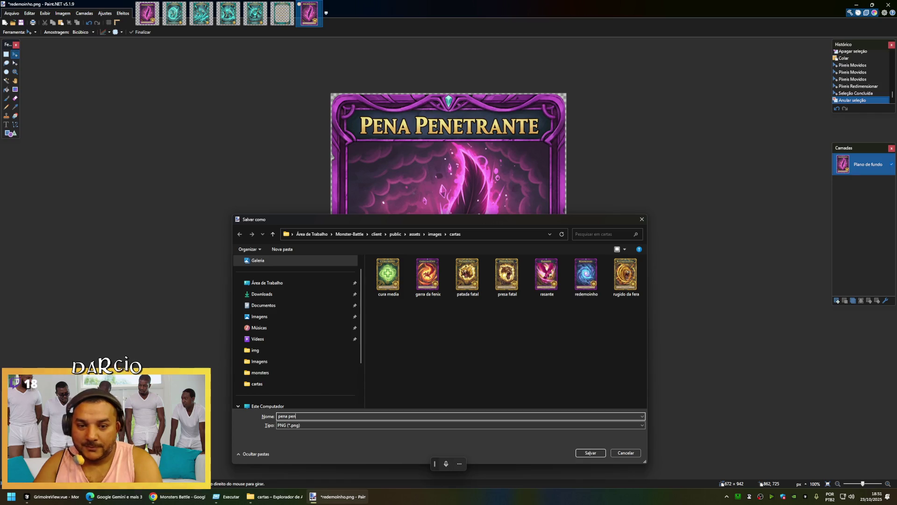
type("etrant")
key("Return")
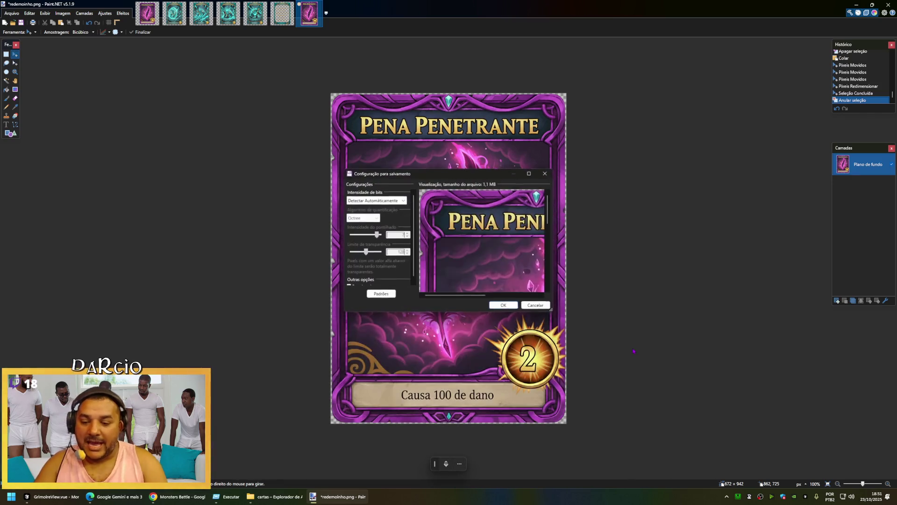
key("Return")
Close the feather source, clear the template, and paste the Casco Duro card at current canvas size.
left_click(147, 13)
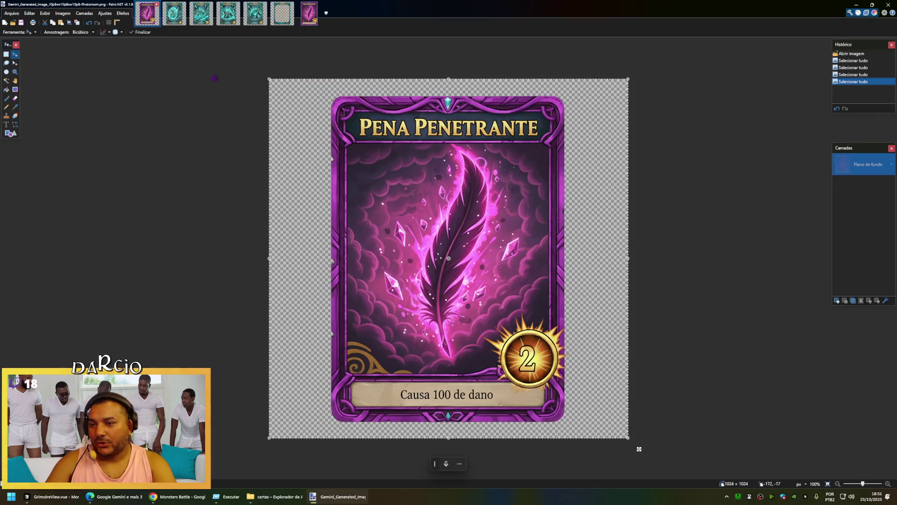
key("ctrl+w")
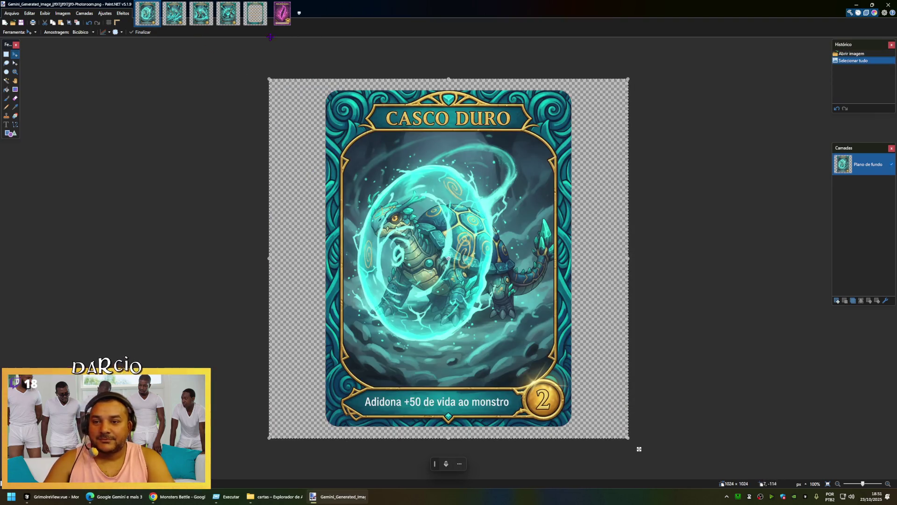
left_click(291, 24)
key("ctrl+a")
key("Delete")
key("ctrl+v")
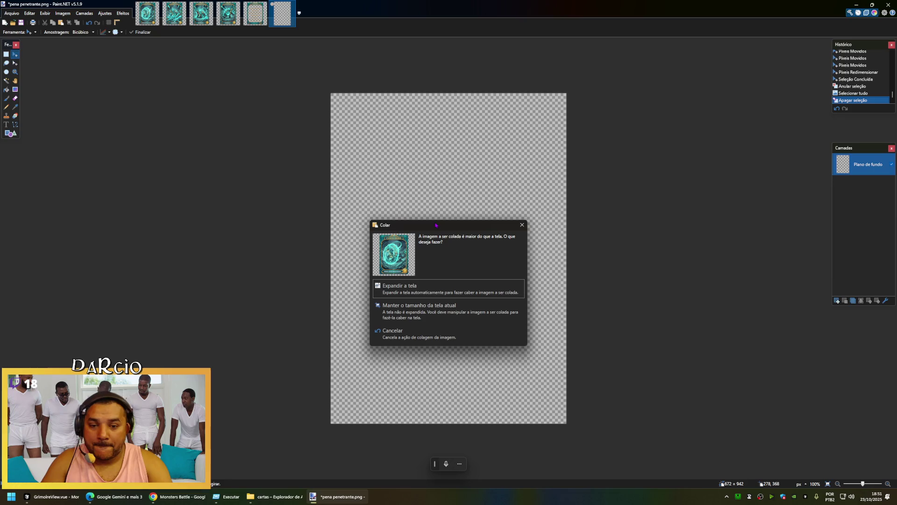
left_click(431, 307)
Move and resize the Casco Duro card to fill the 672×942 canvas.
left_click_drag(503, 254, 448, 246)
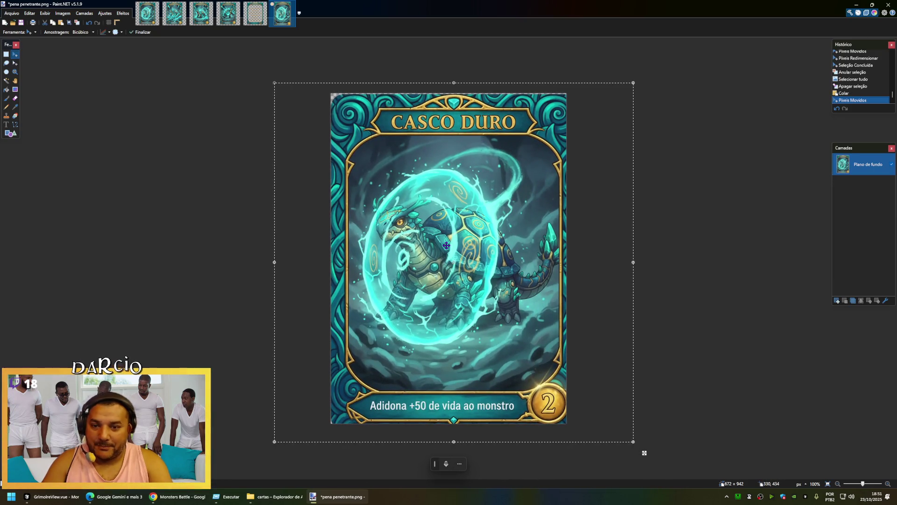
left_click_drag(519, 330, 521, 331)
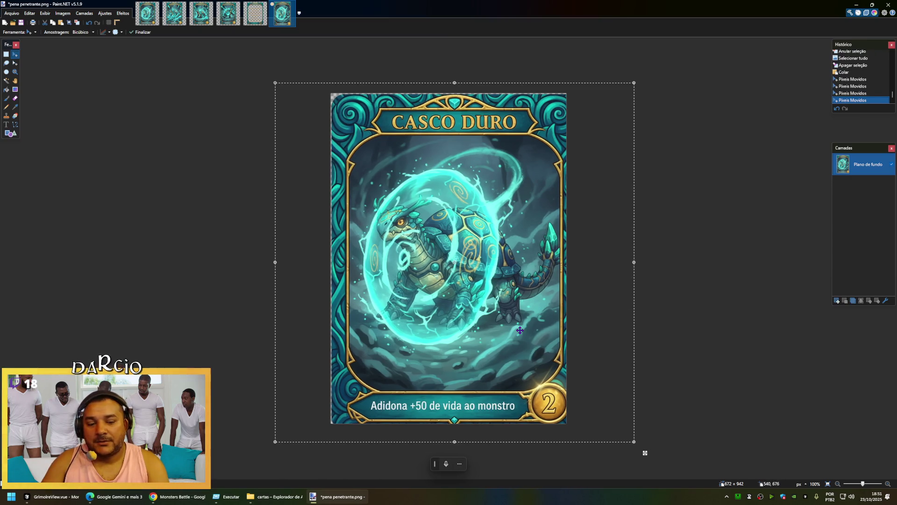
left_click_drag(634, 441, 618, 426)
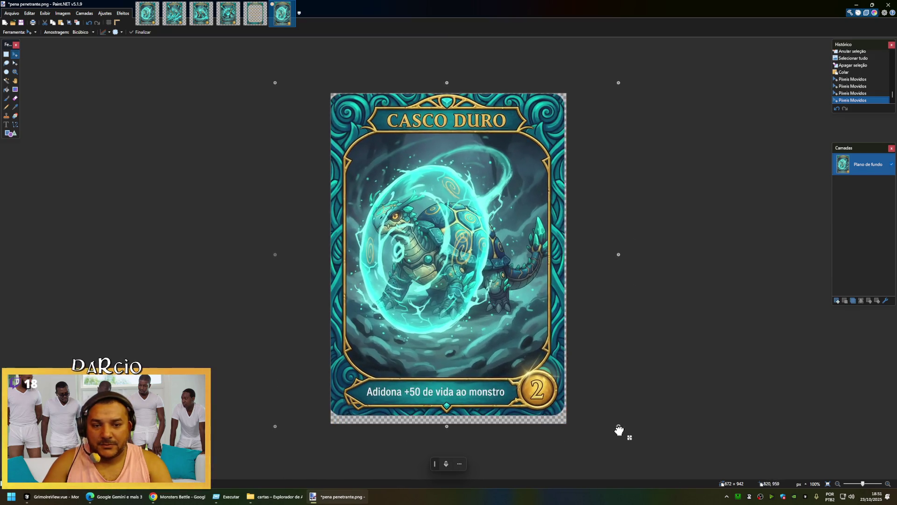
left_click_drag(505, 344, 480, 331)
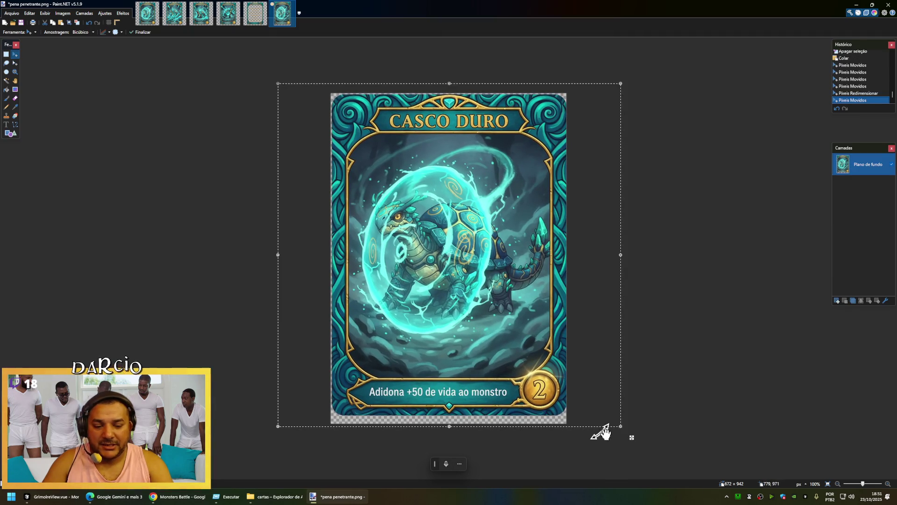
left_click_drag(621, 427, 618, 427)
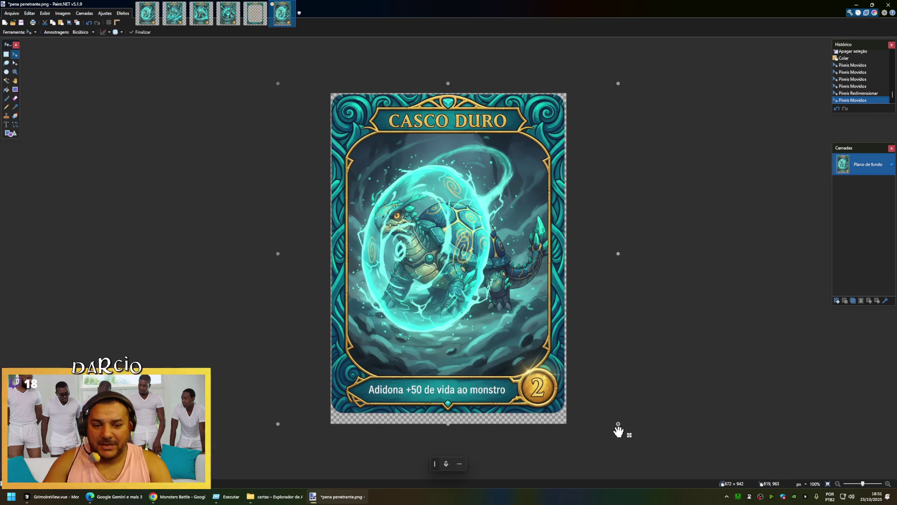
left_click_drag(619, 431, 630, 435)
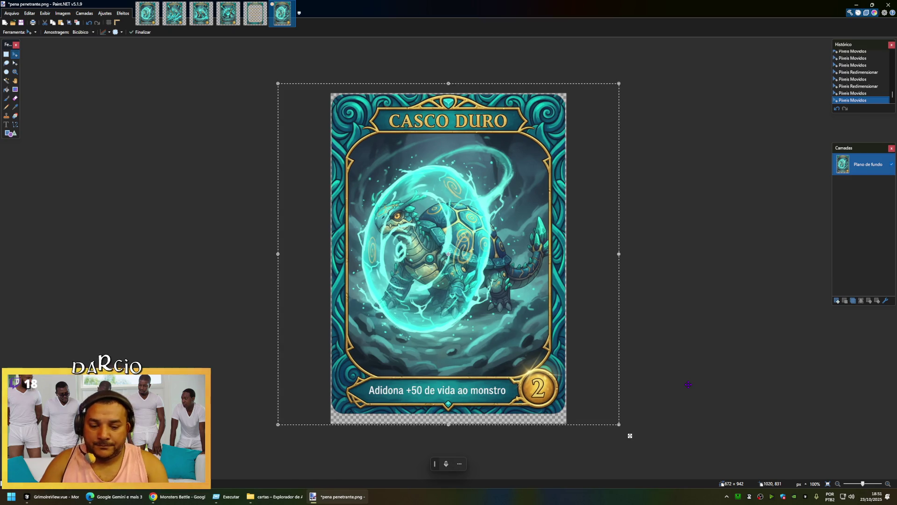
left_click_drag(448, 426, 449, 436)
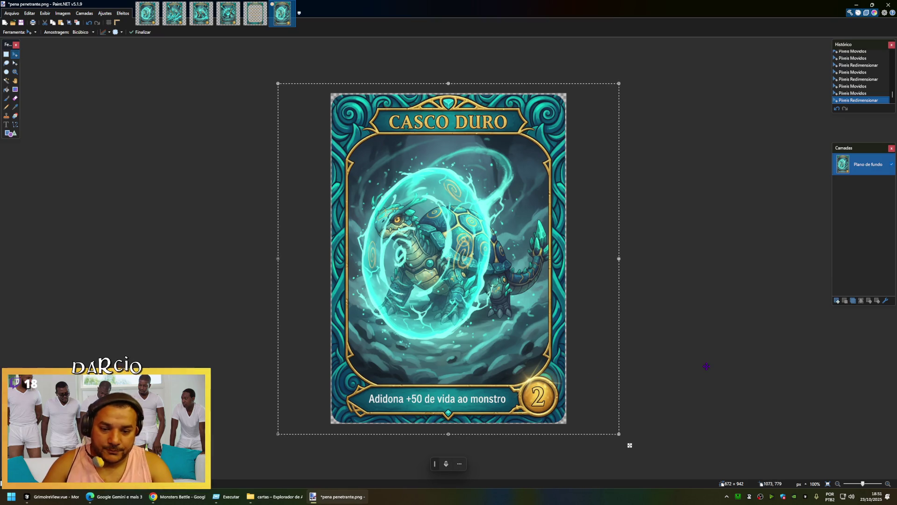
key("ctrl+d")
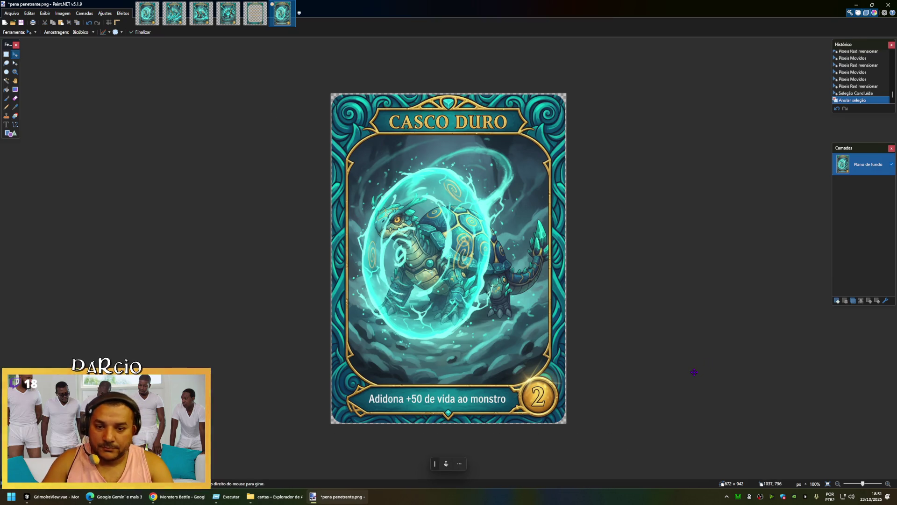
Save it as casco duro.png, then select all of the Espinho Letal image.
key("ctrl+shift+s")
type("casco dur")
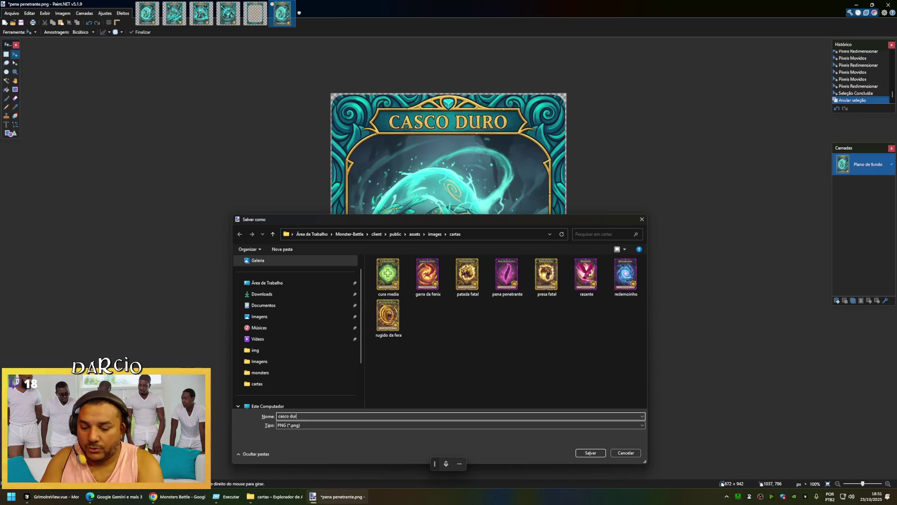
type("o")
key("Return")
key("Return")
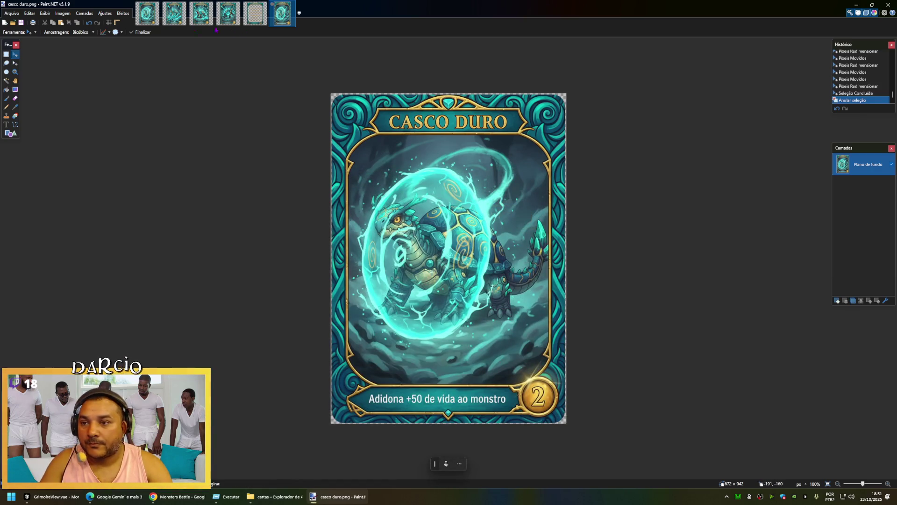
left_click(146, 14)
key("ctrl+w")
key("ctrl+a")
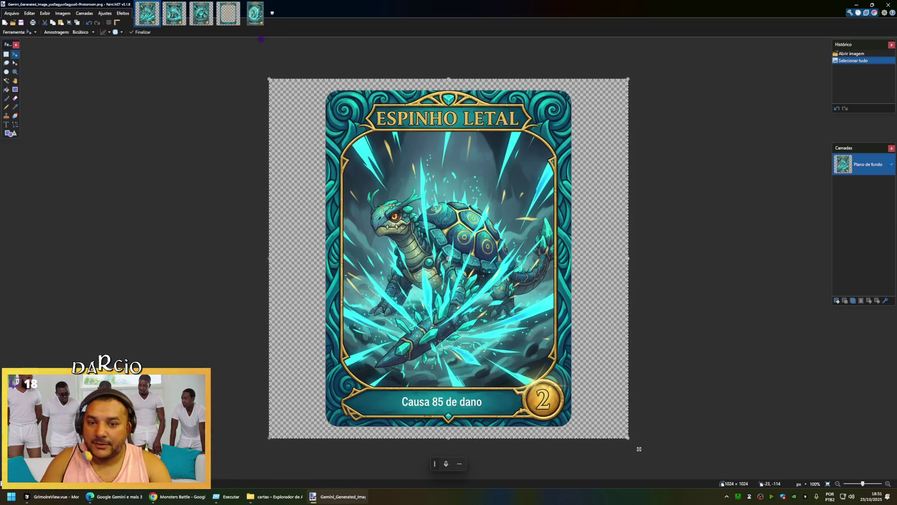
Replace the template's old card with the pasted Espinho Letal art, keeping the canvas size, and roughly fit it.
left_click(255, 14)
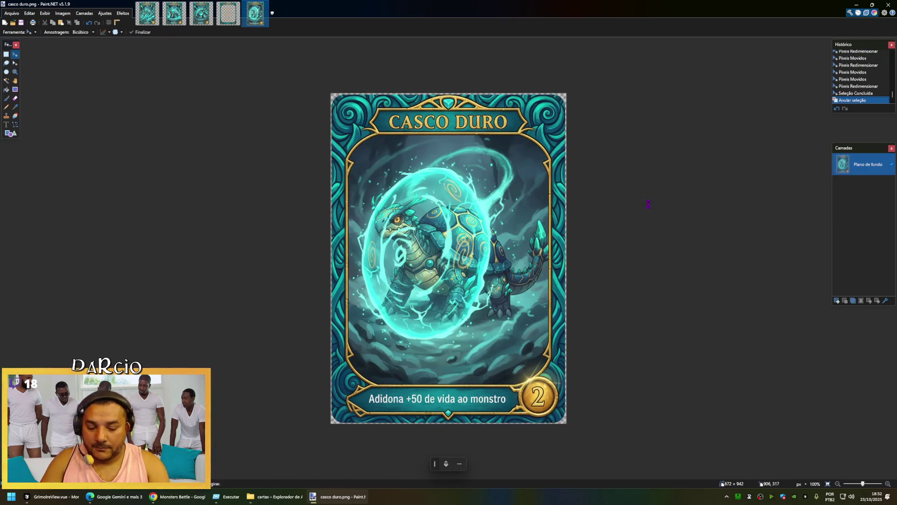
key("ctrl+a")
key("Delete")
key("ctrl+v")
left_click(491, 288)
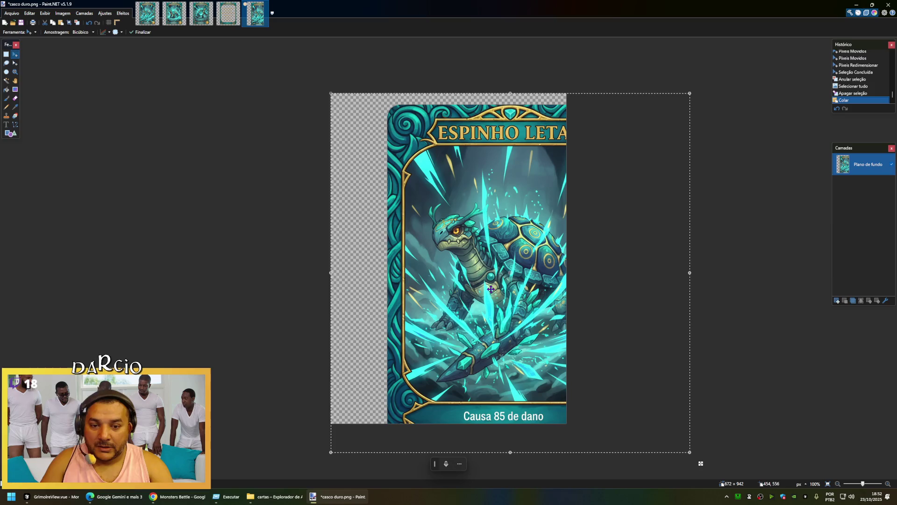
left_click_drag(491, 289, 433, 278)
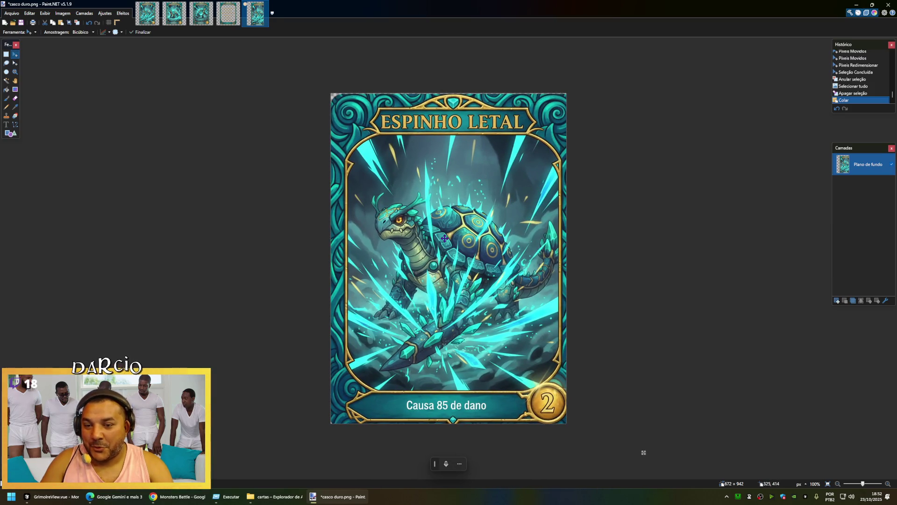
left_click(444, 238)
left_click_drag(633, 446, 614, 428)
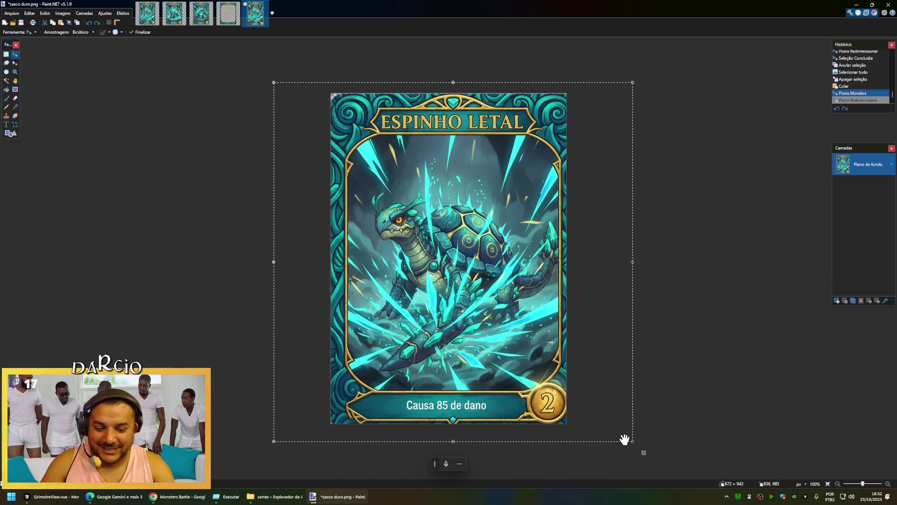
key("ctrl+z")
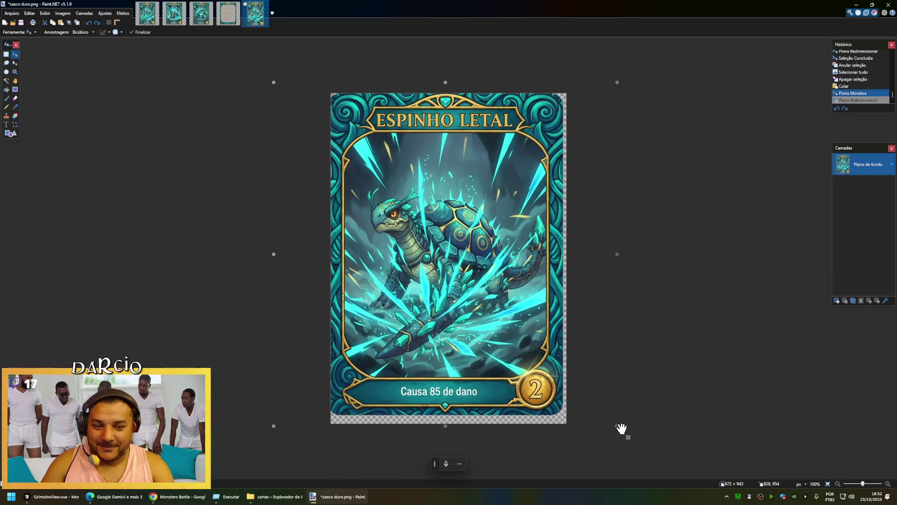
left_click_drag(620, 426, 632, 437)
Fine-tune the card's position and size, stretch it to the canvas bottom, and save.
left_click_drag(493, 307, 491, 307)
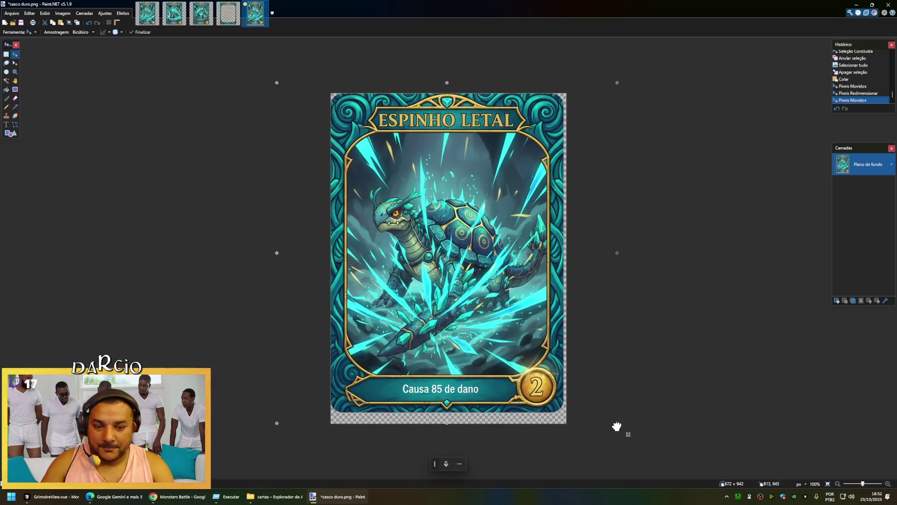
left_click_drag(620, 426, 630, 435)
left_click_drag(487, 297, 485, 296)
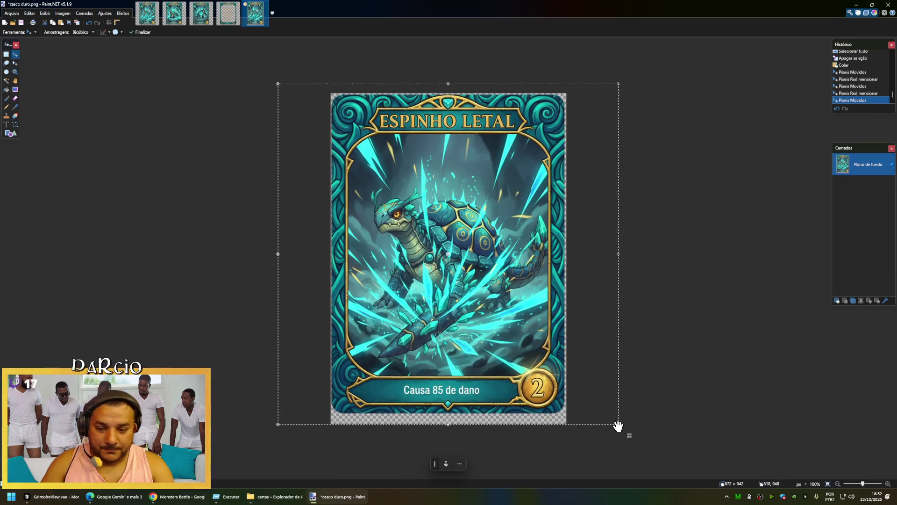
left_click_drag(618, 427, 620, 429)
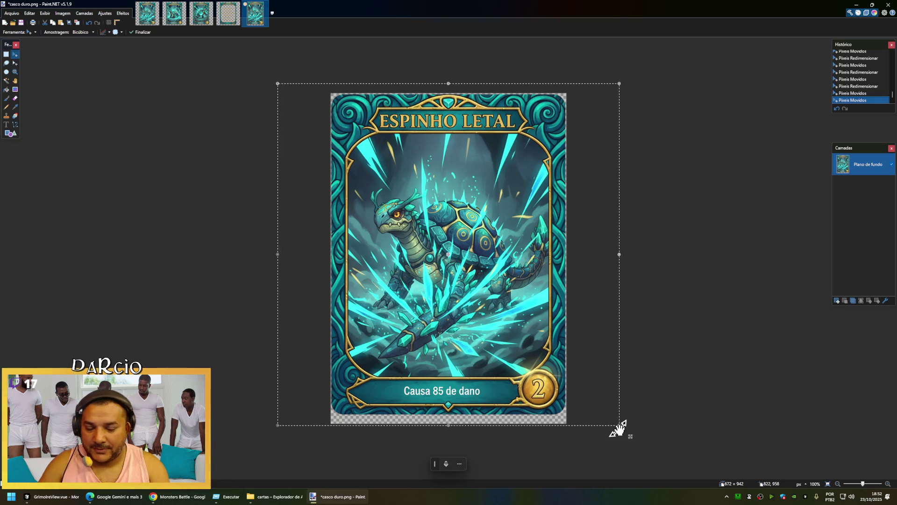
left_click_drag(448, 426, 447, 437)
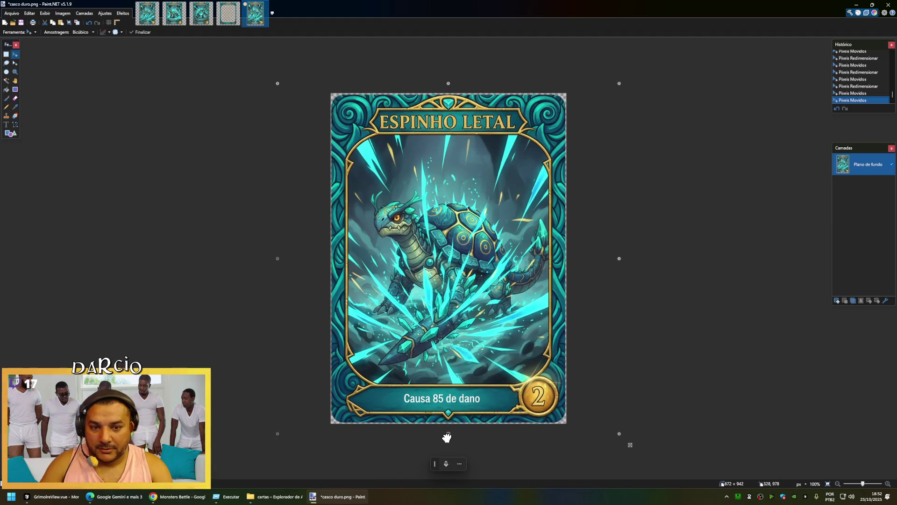
key("ctrl+d")
key("ctrl+s")
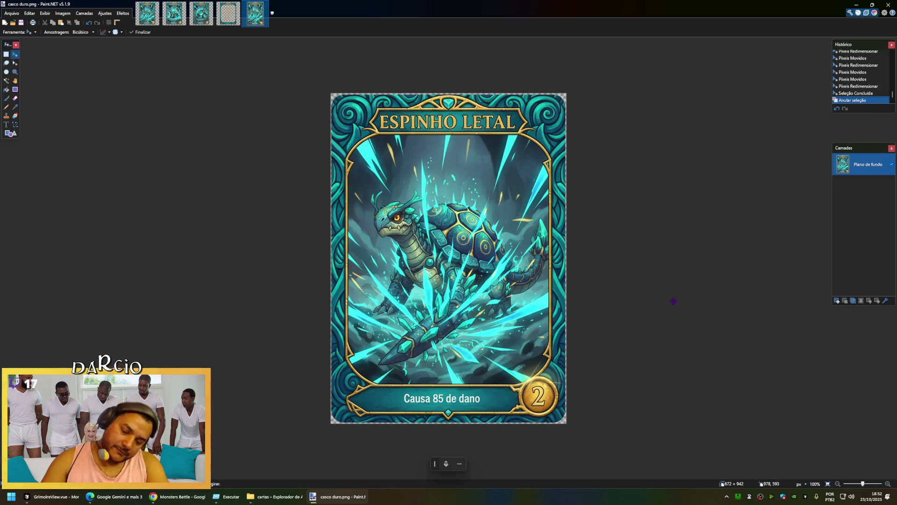
Undo back to the Casco Duro card, then clear it and paste Espinho Letal again.
key("ctrl+a")
key("ctrl+z")
key("ctrl+z")
key("ctrl+z")
key("ctrl+z")
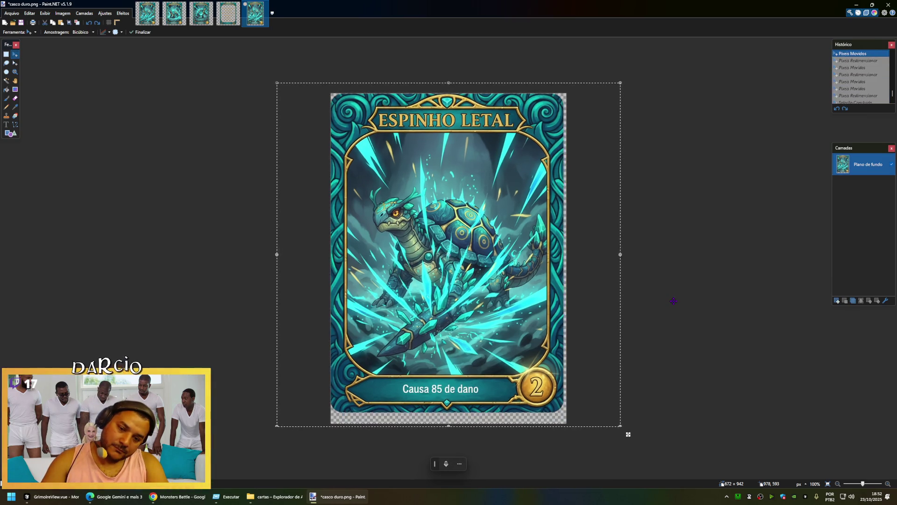
key("ctrl+z")
key("ctrl+z")
key("ctrl+z")
key("ctrl+z")
key("ctrl+z")
key("ctrl+z")
key("ctrl+z")
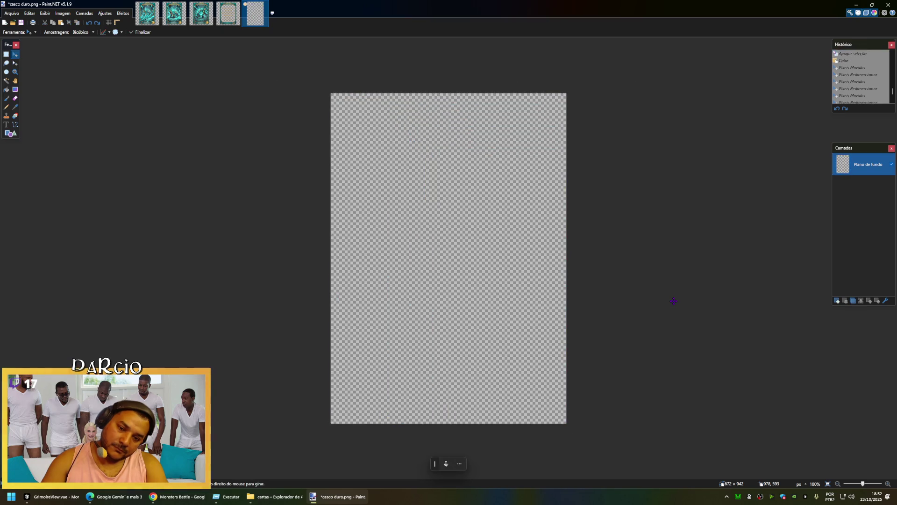
key("ctrl+z")
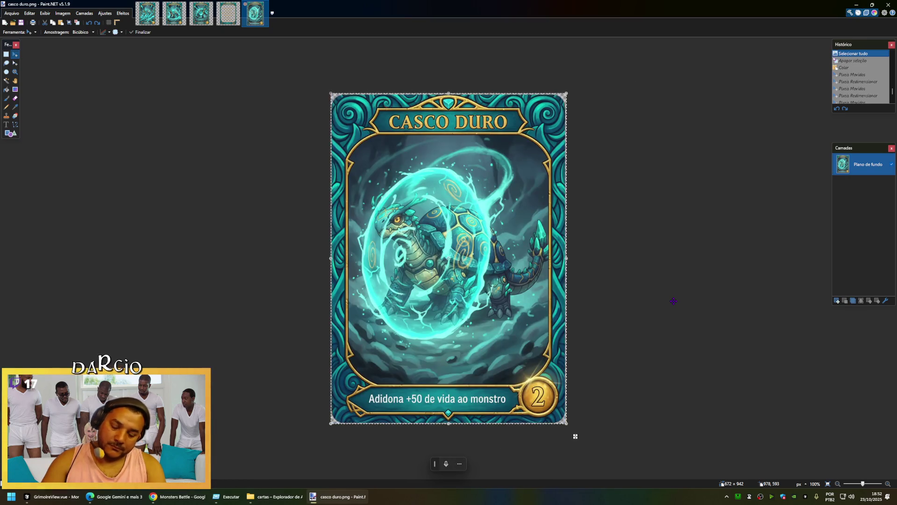
key("ctrl+a")
key("Delete")
key("ctrl+v")
Save the card as 'espinho letal' PNG, then bring up the Mordida Feroz image fully selected.
key("ctrl+shift+s")
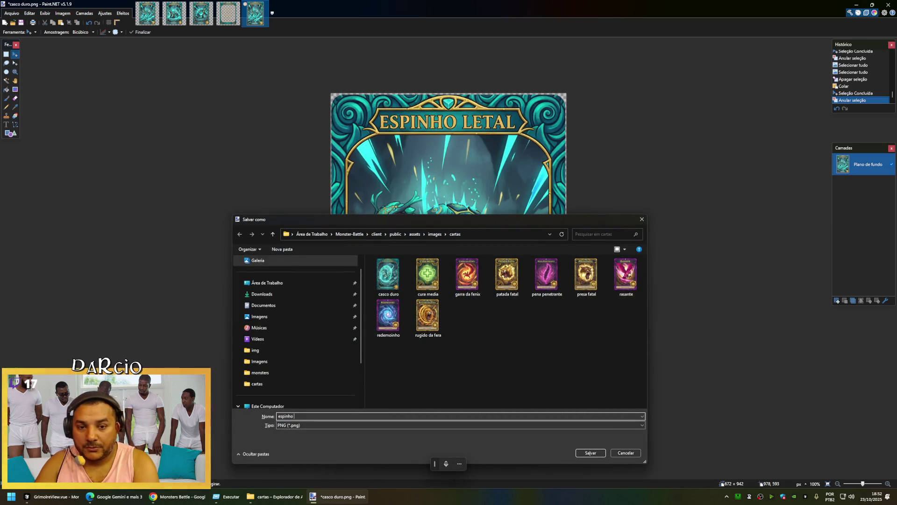
type("letal")
key("Return")
key("Return")
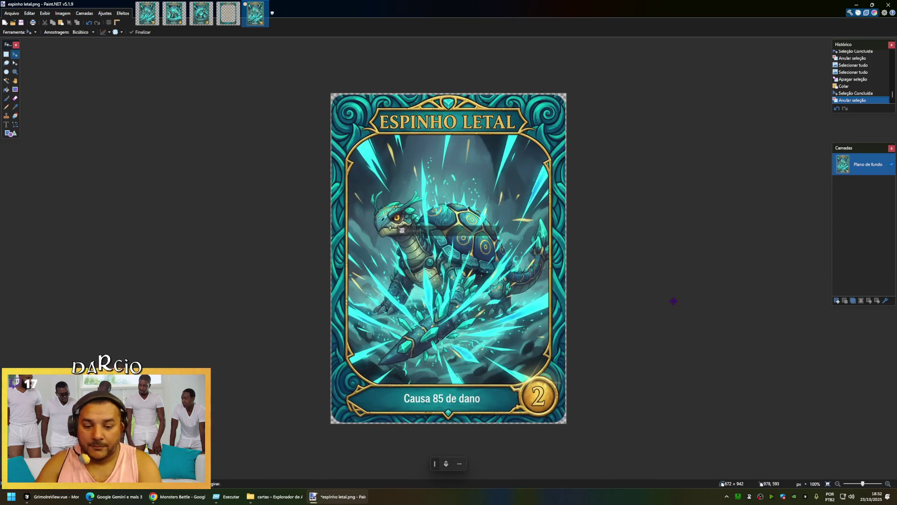
key("ctrl+w")
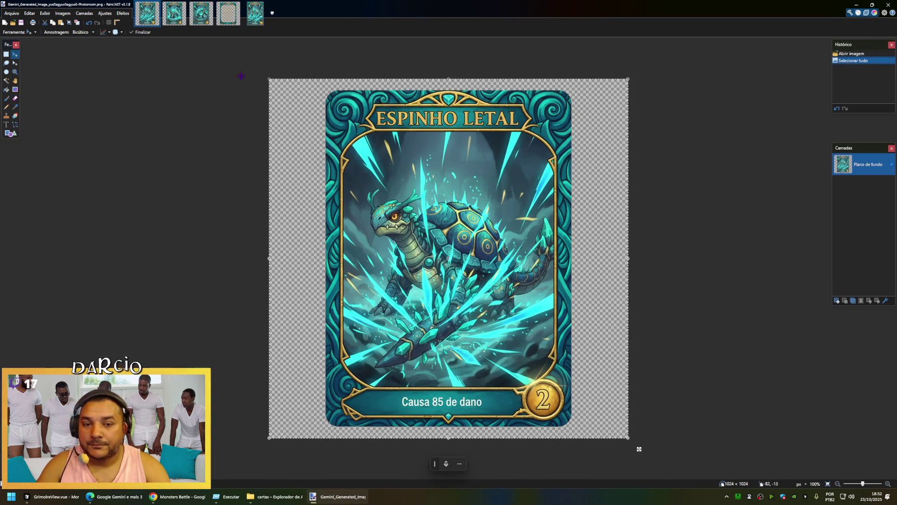
key("ctrl+Tab")
key("ctrl+a")
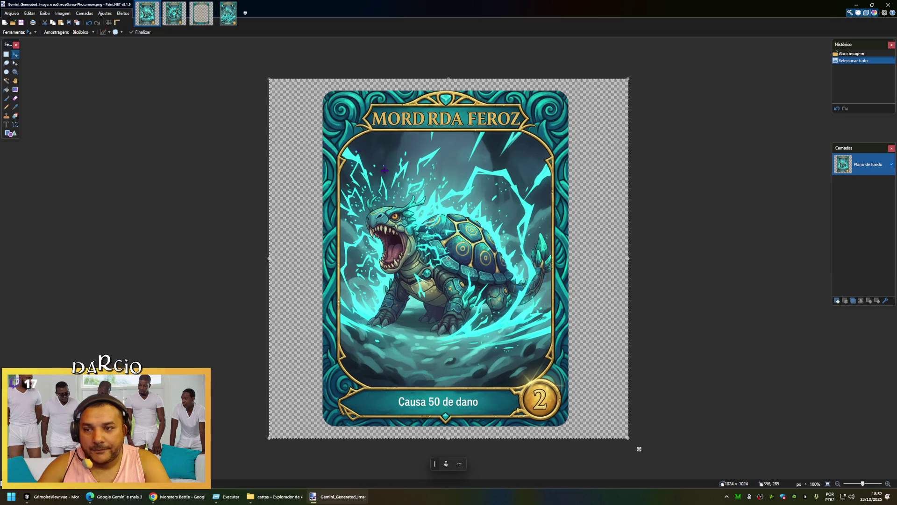
Clear the espinho letal template and paste the Mordida Feroz card, keeping canvas size and positioning it.
key("ctrl+w")
key("ctrl+a")
key("Delete")
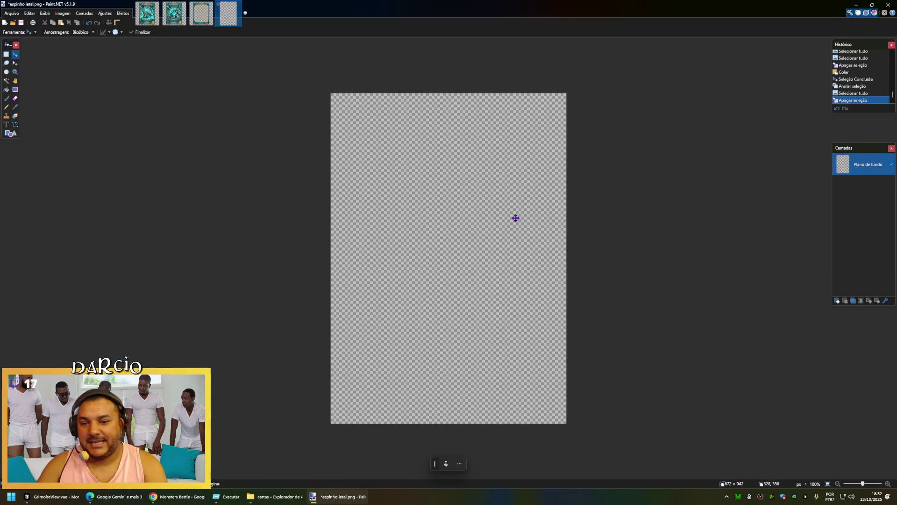
key("ctrl+v")
left_click(465, 314)
mouse_move(679, 447)
left_mouse_down()
mouse_move(638, 441)
mouse_move(647, 450)
mouse_move(623, 423)
left_mouse_up()
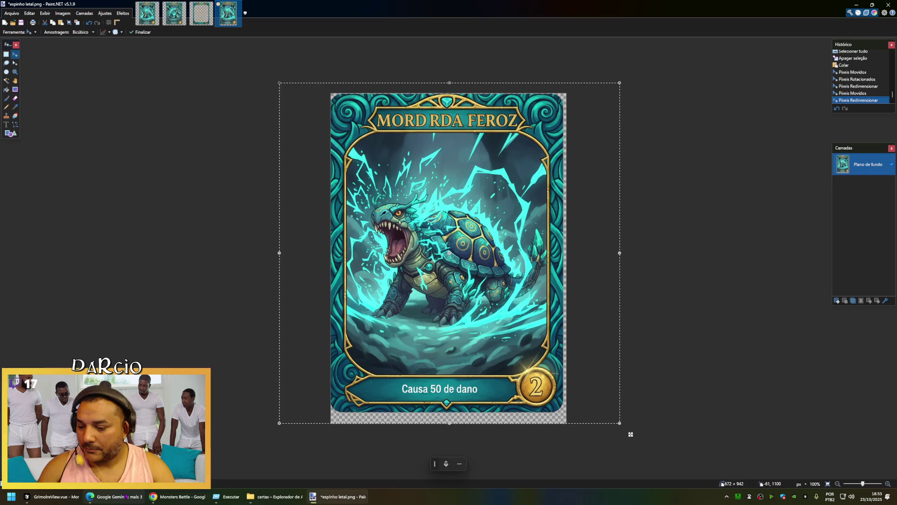
left_click(115, 496)
scroll(608, 355, "up", 2)
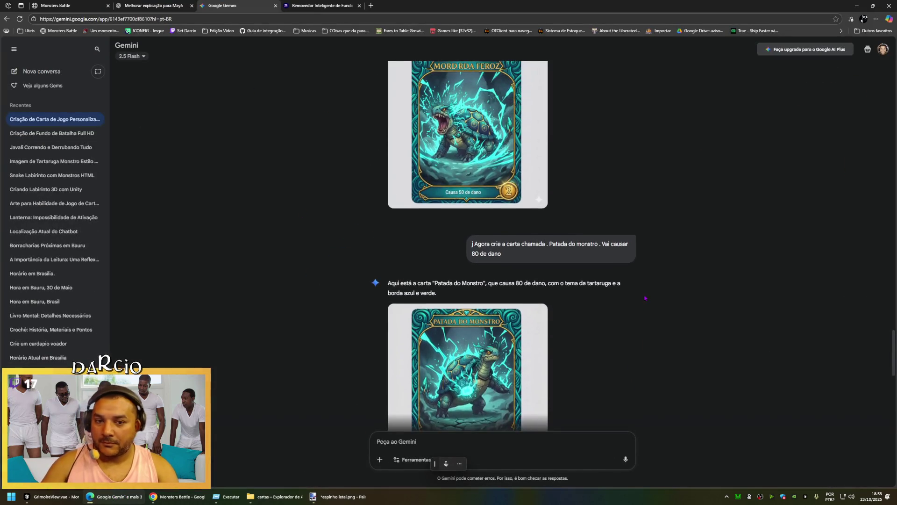
scroll(621, 327, "up", 2)
scroll(633, 295, "up", 2)
scroll(635, 295, "up", 2)
scroll(635, 295, "up", 2)
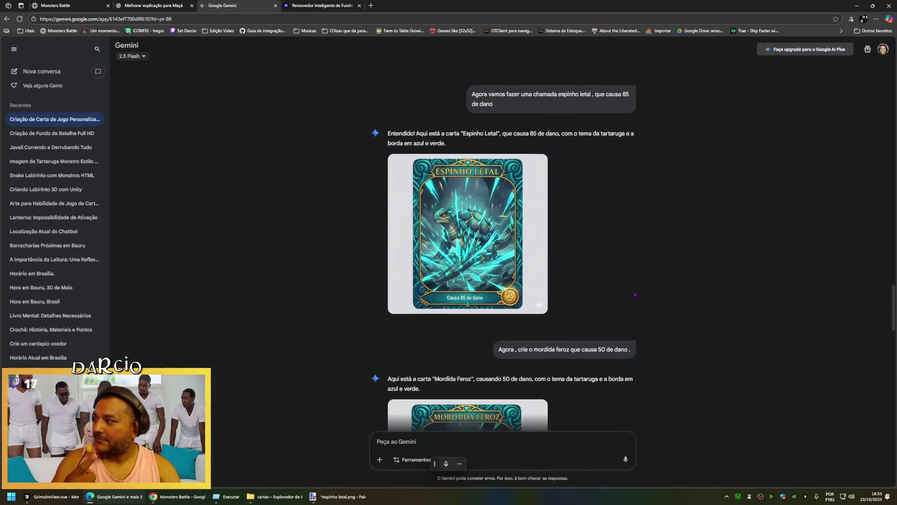
scroll(635, 294, "up", 3)
scroll(635, 295, "up", 2)
scroll(635, 295, "up", 2)
scroll(635, 295, "up", 3)
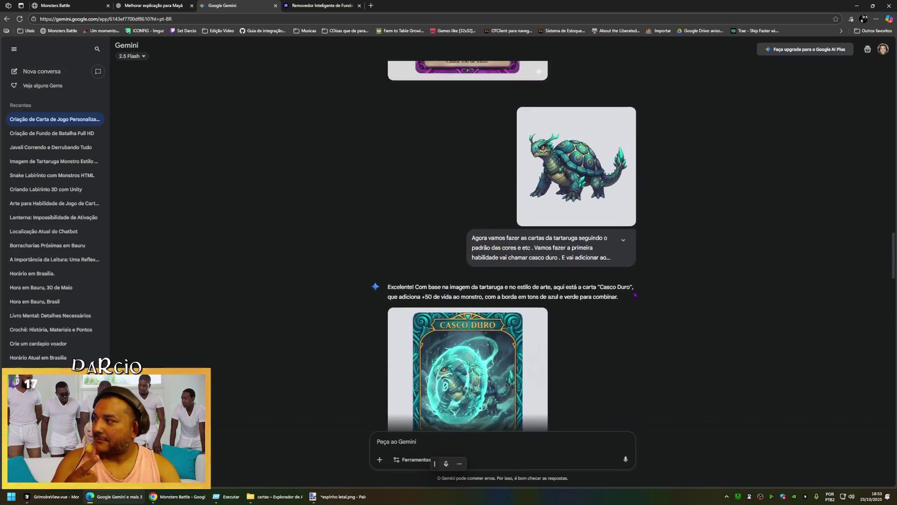
scroll(635, 295, "up", 3)
scroll(635, 294, "up", 2)
scroll(635, 294, "up", 2)
scroll(635, 294, "up", 3)
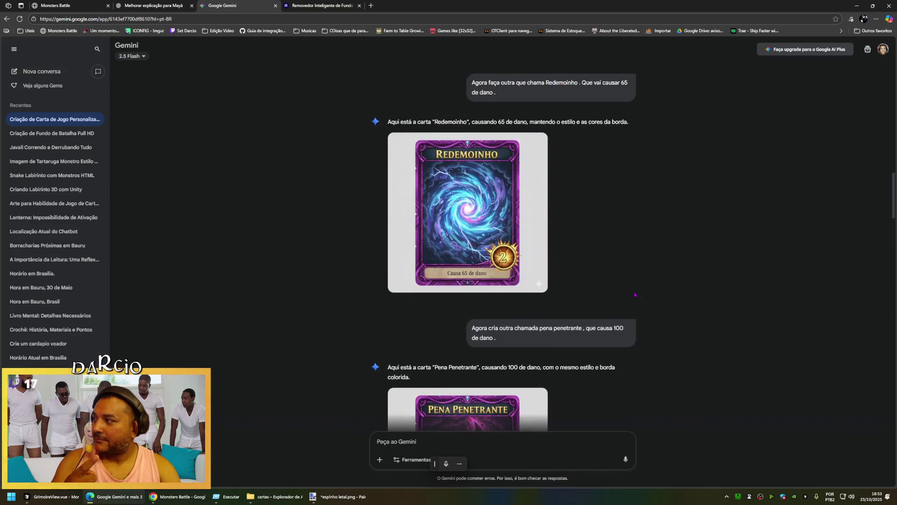
scroll(635, 295, "up", 1)
scroll(634, 294, "up", 4)
scroll(635, 295, "up", 2)
scroll(635, 294, "up", 3)
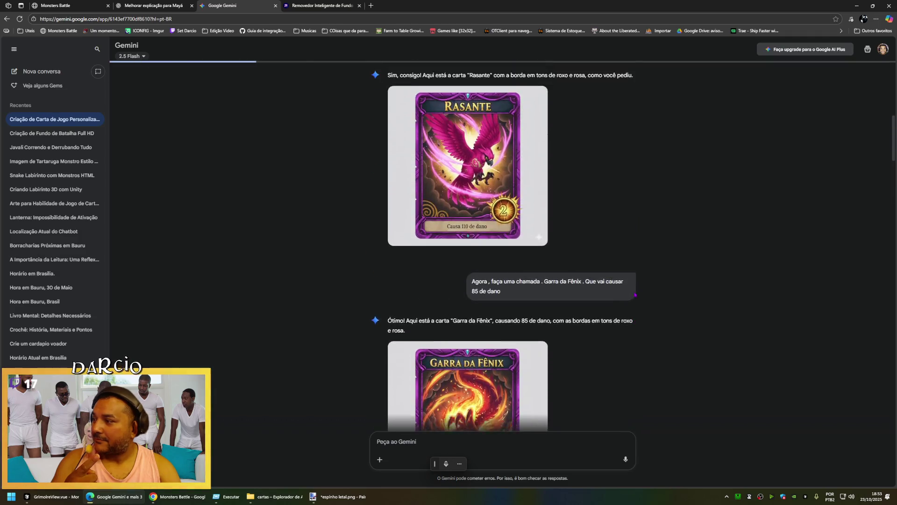
scroll(635, 295, "up", 2)
scroll(635, 294, "up", 2)
scroll(635, 295, "up", 4)
scroll(635, 294, "up", 2)
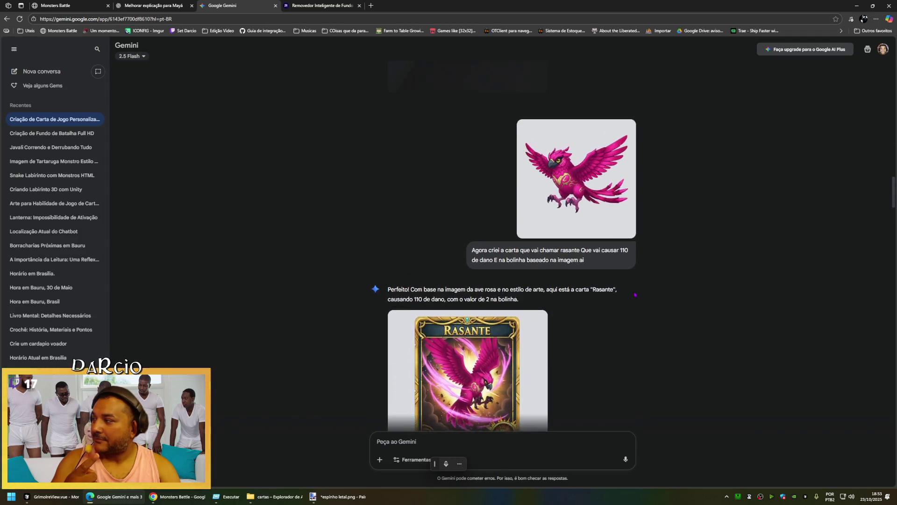
scroll(635, 295, "up", 3)
scroll(685, 274, "down", 8)
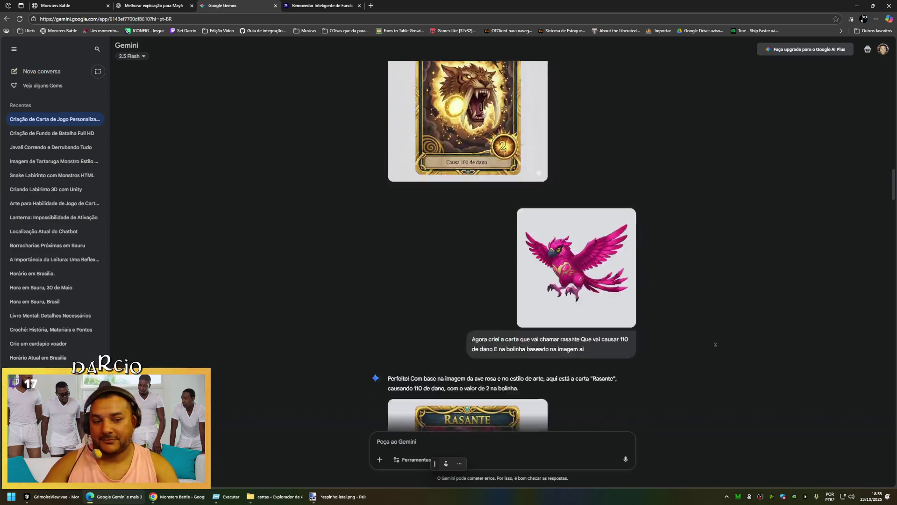
scroll(692, 299, "down", 10)
scroll(714, 349, "down", 10)
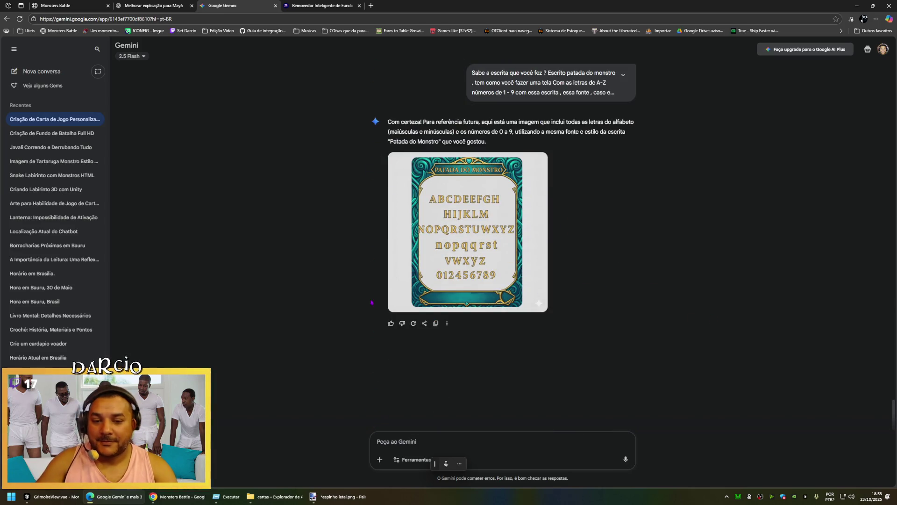
key("alt+Tab")
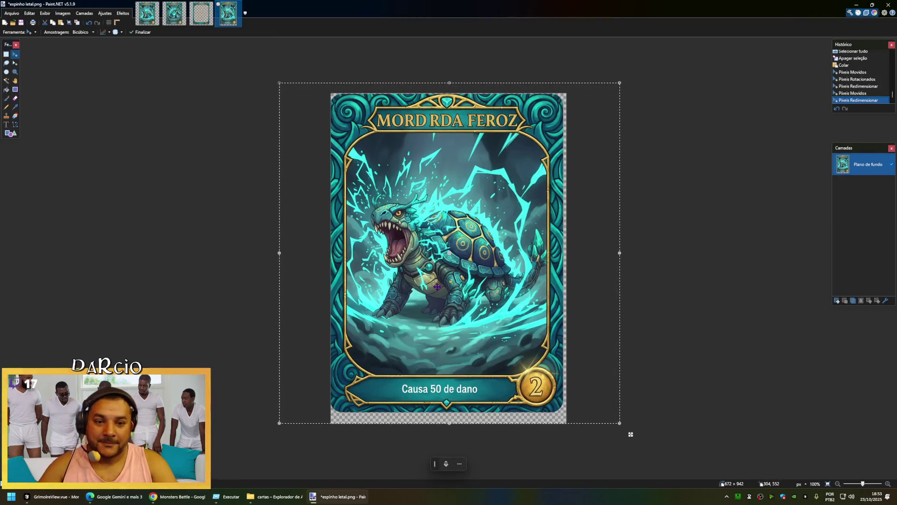
Adjust the Mordida Feroz art to fill the 672×942 canvas down to the bottom, then deselect.
key("ctrl+d")
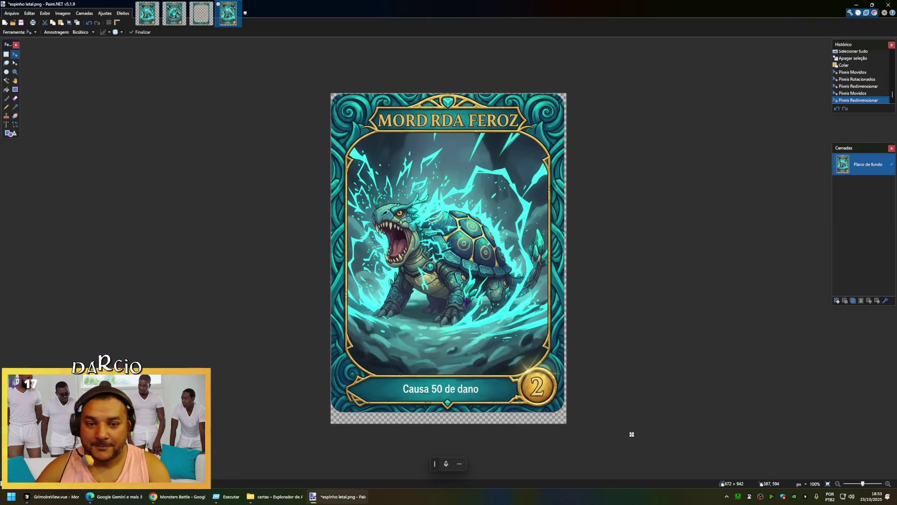
left_click_drag(467, 302, 467, 301)
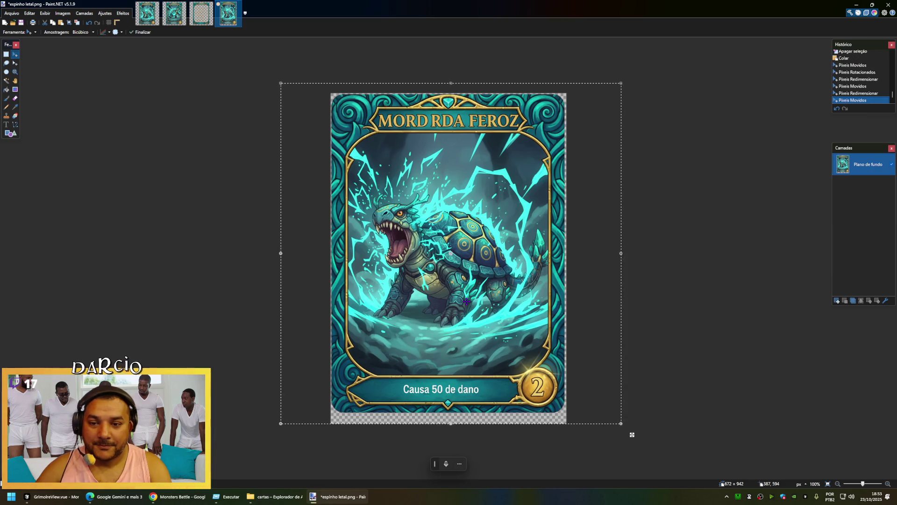
key("alt+Tab")
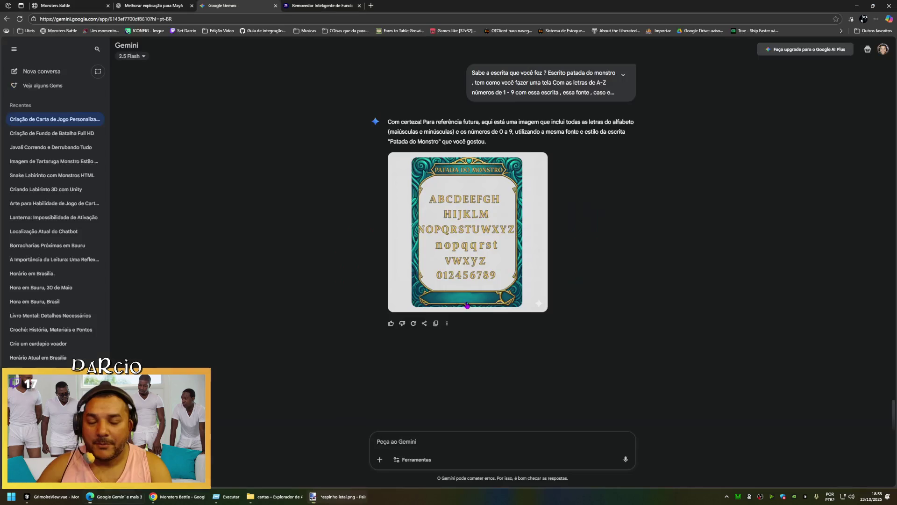
key("alt+Tab")
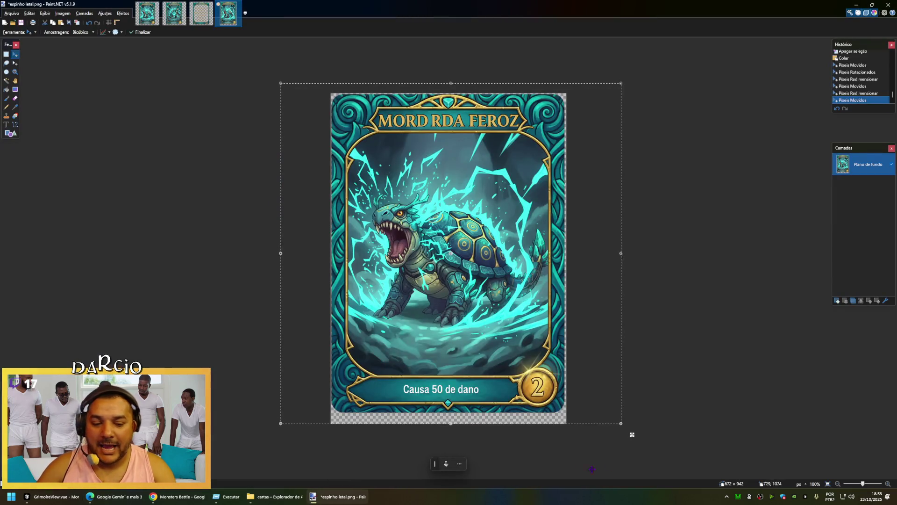
left_click_drag(619, 427, 621, 428)
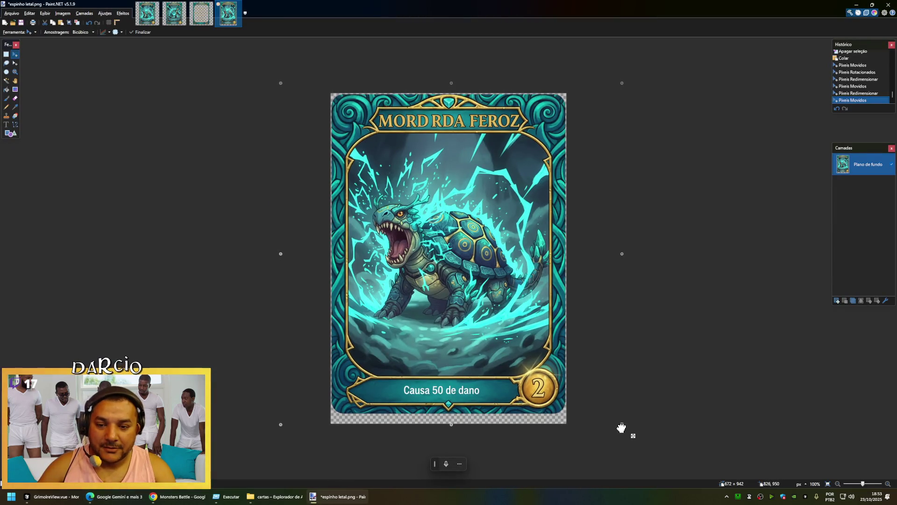
left_click_drag(451, 426, 452, 437)
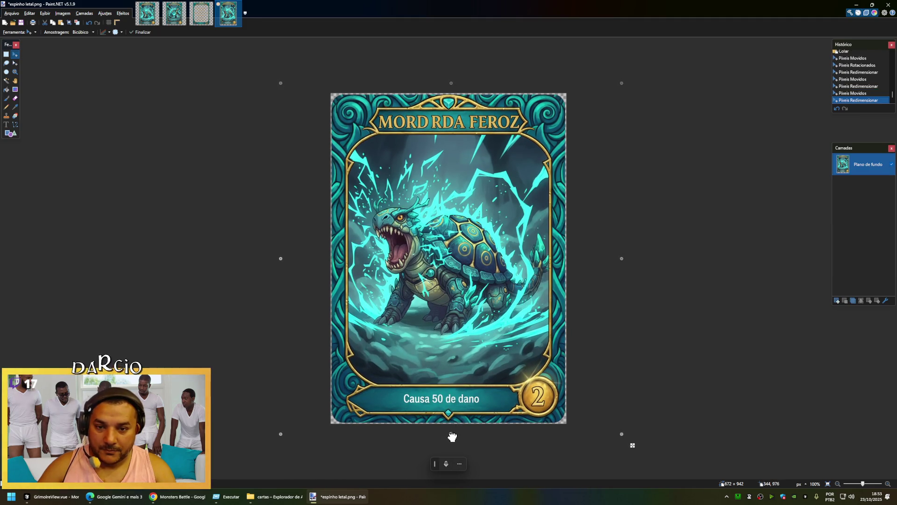
key("ctrl+d")
Save the card as 'mordida feroz' PNG in the cartas folder with default PNG settings.
key("ctrl+shift+s")
type("mordida feroz")
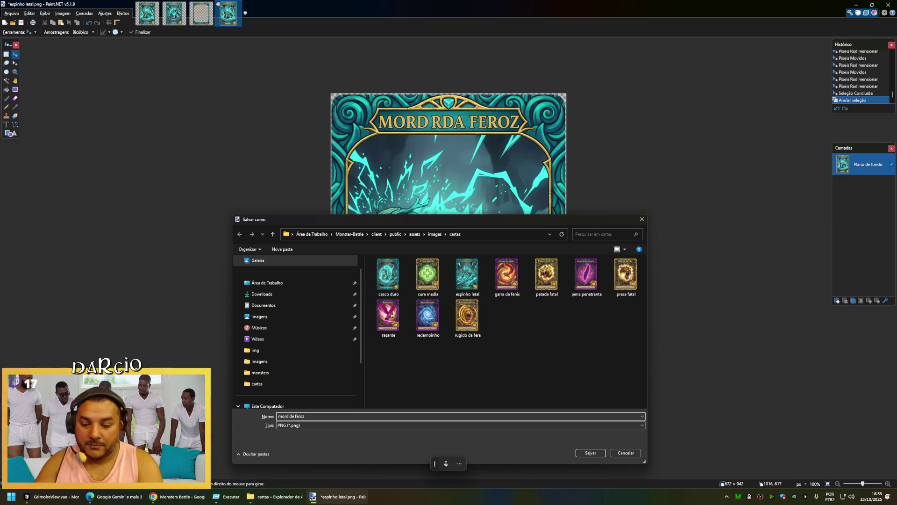
key("Return")
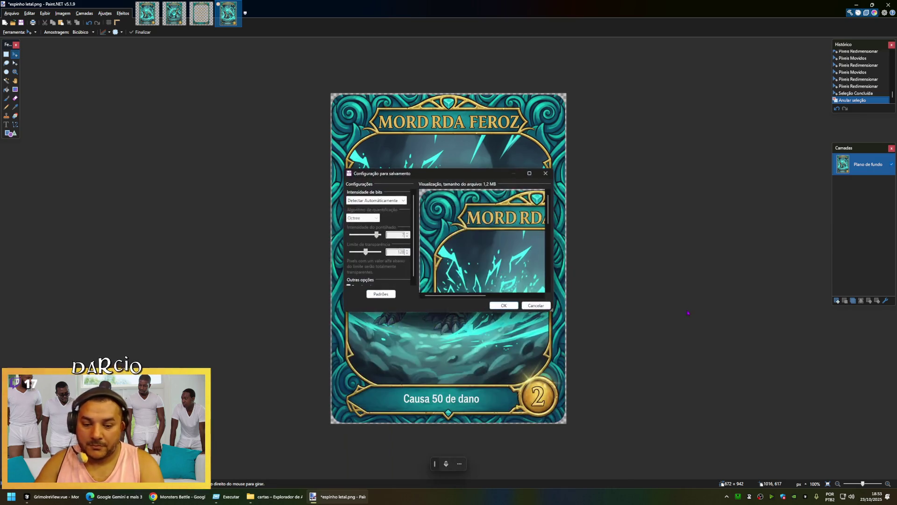
key("Return")
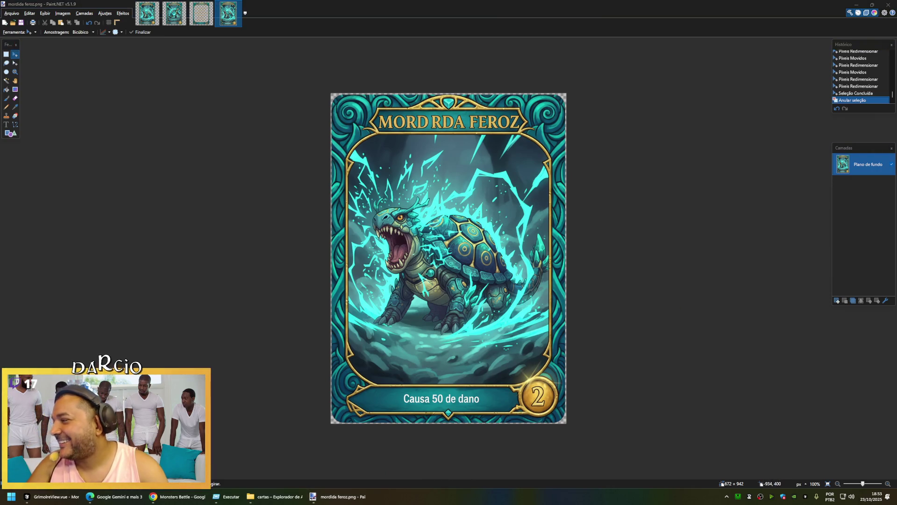
Open a new empty Chrome tab beside Monsters Battle, then minimize Chrome back to Paint.NET.
left_click(153, 496)
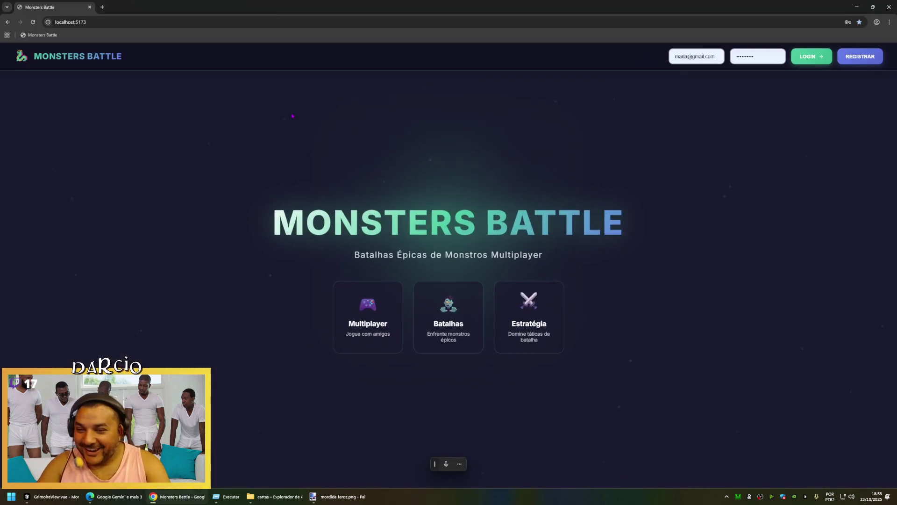
left_click(110, 20)
key("ctrl+t")
type("t")
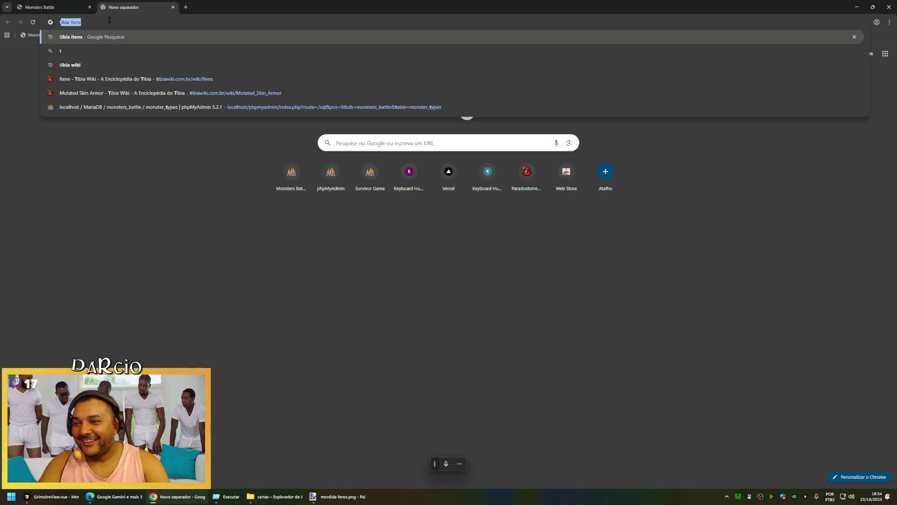
type("w/")
key("Escape")
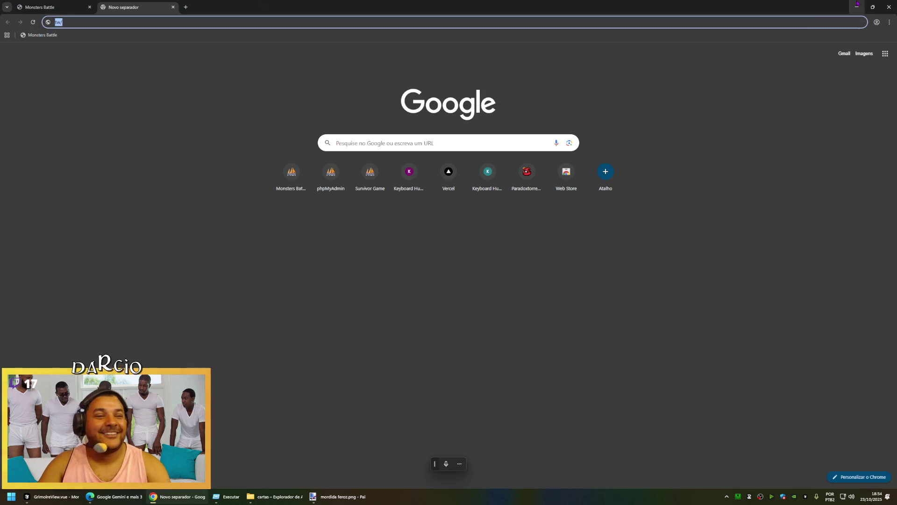
left_click(856, 7)
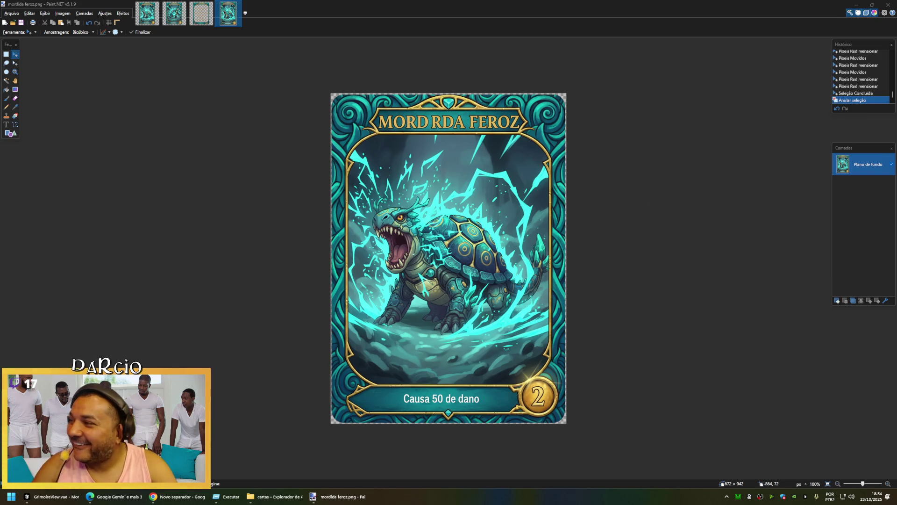
Undo the whole-canvas selection and bring up Save As proposing 'mordida feroz' in the cartas folder.
key("ctrl+a")
key("super+h")
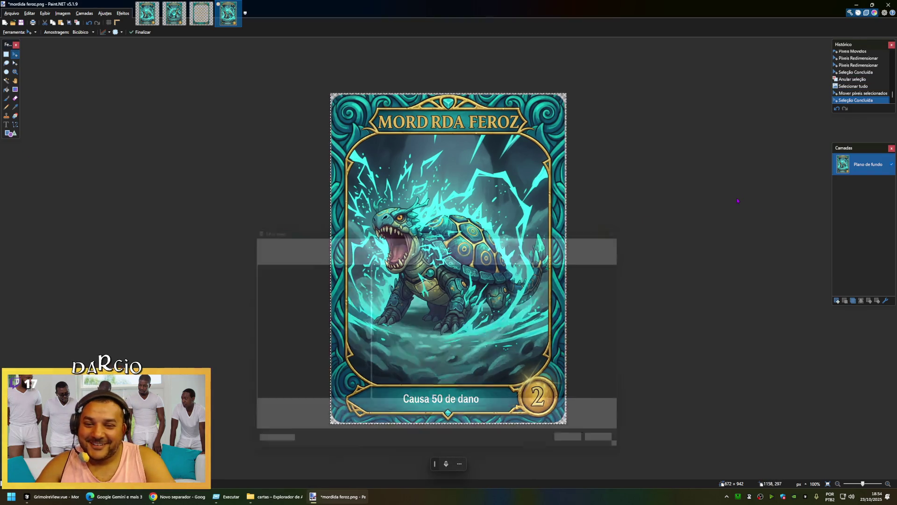
key("Escape")
key("ctrl+z")
key("ctrl+z")
key("ctrl+z")
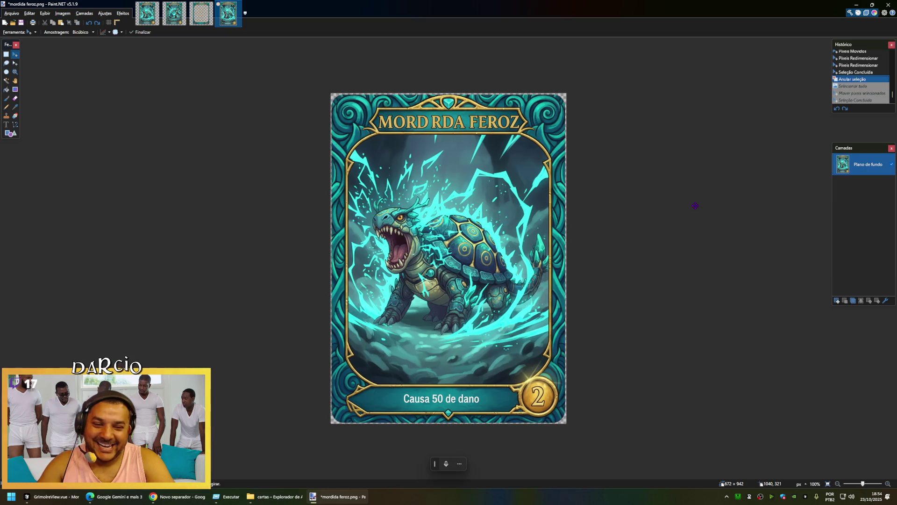
key("ctrl+shift+s")
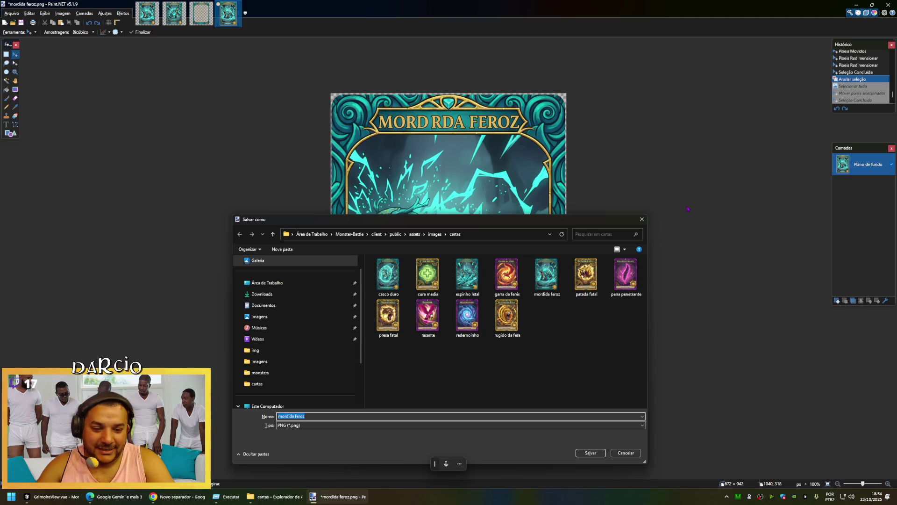
Load Instagram in the background remover tab and pause the feed video.
left_click(115, 496)
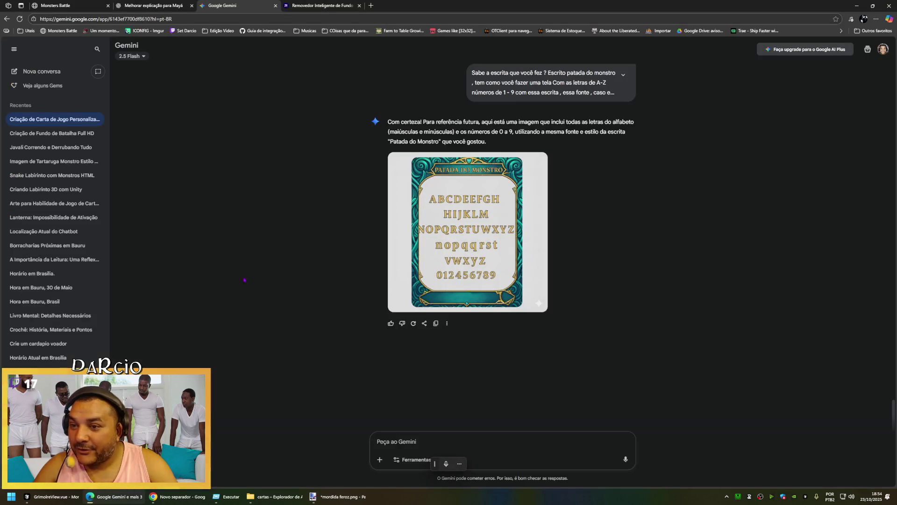
left_click(319, 6)
type("insta")
key("Return")
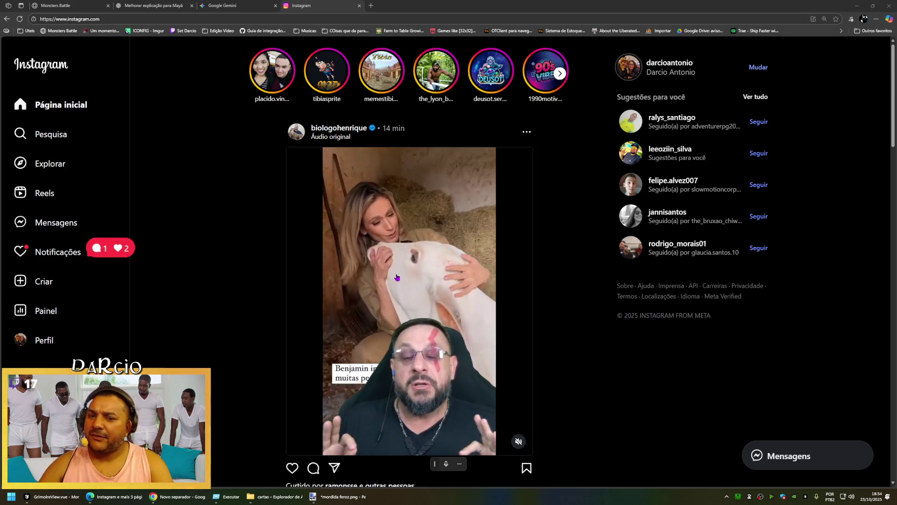
left_click(403, 249)
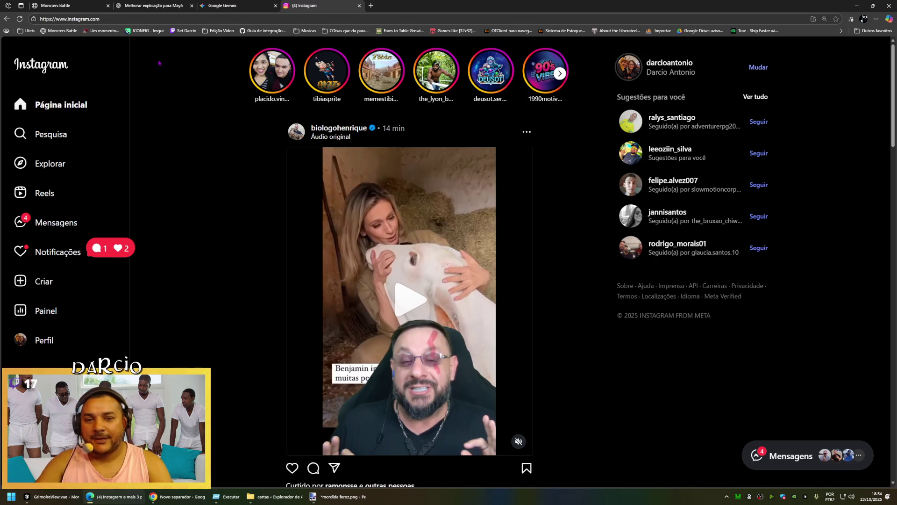
Search for the streamer's profile, open it, and step through their stories.
left_click(46, 132)
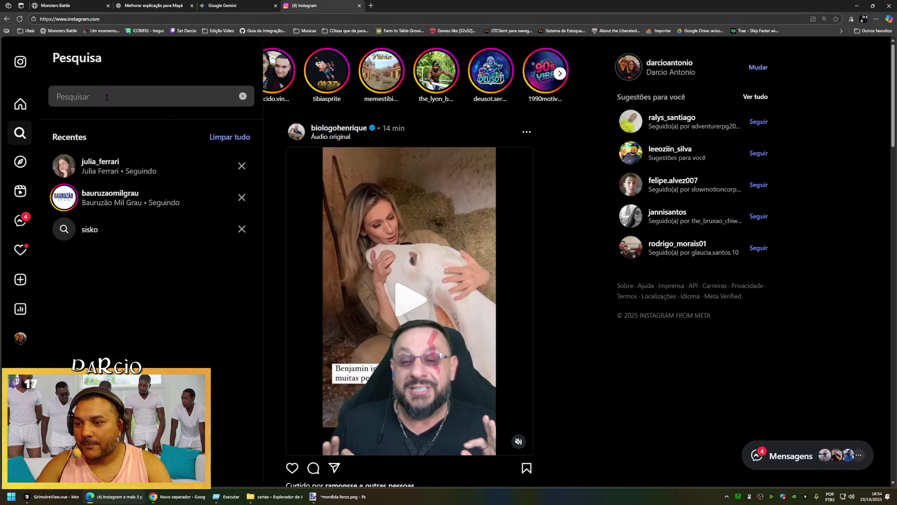
type("bigo")
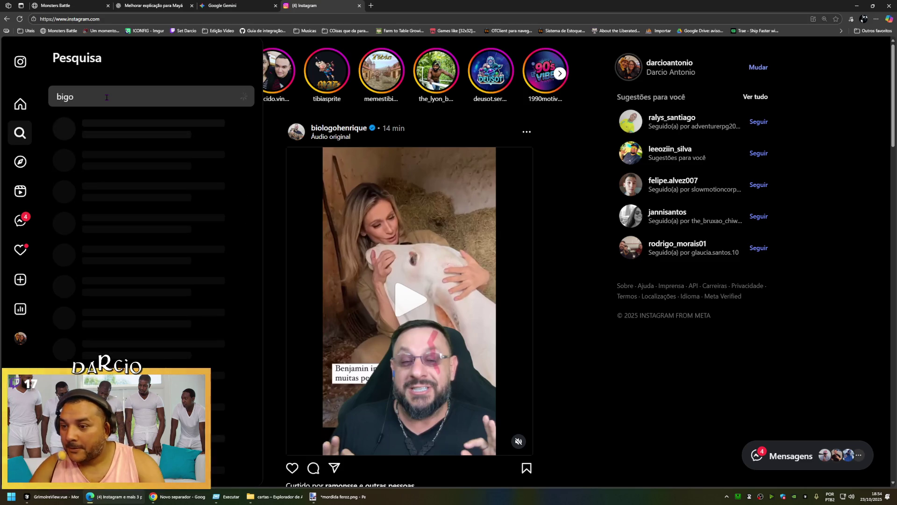
left_click(120, 137)
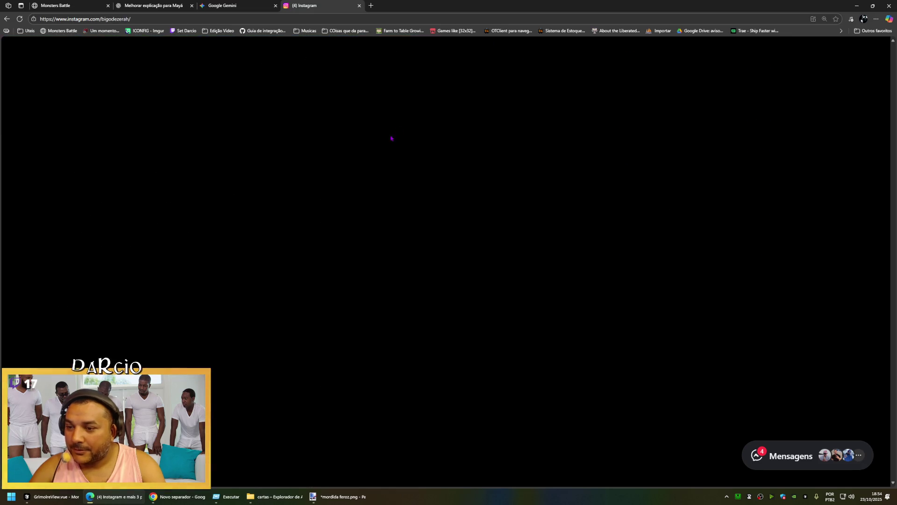
left_click(365, 145)
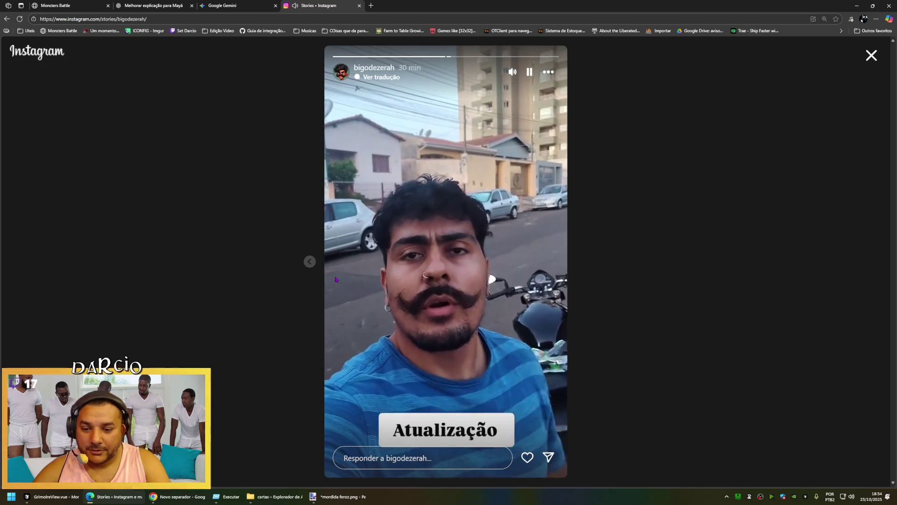
left_click(309, 262)
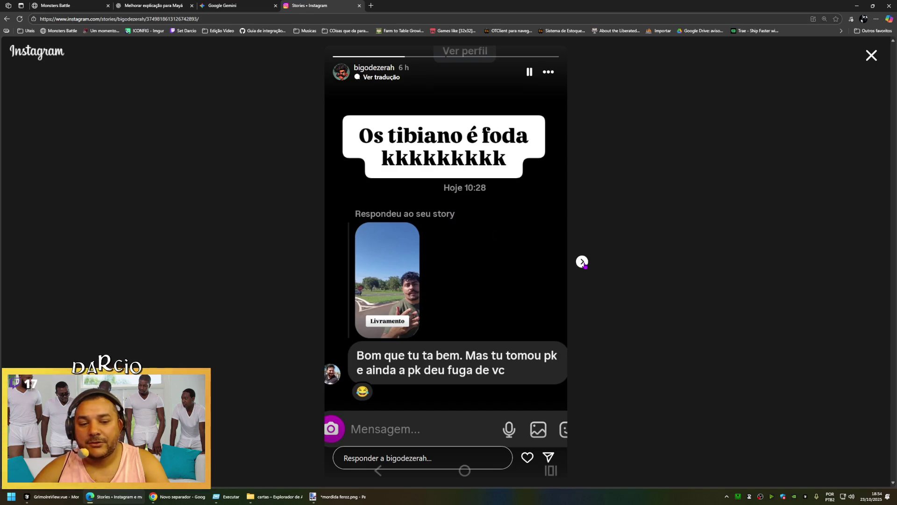
left_click(582, 261)
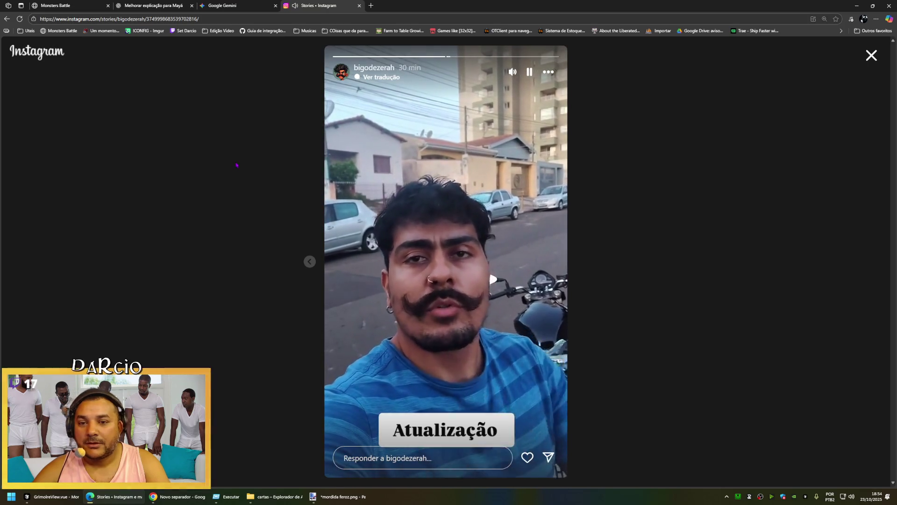
key("Escape")
Browse the profile's reels and photo posts, then reopen their stories.
scroll(356, 215, "down", 4)
scroll(356, 215, "up", 4)
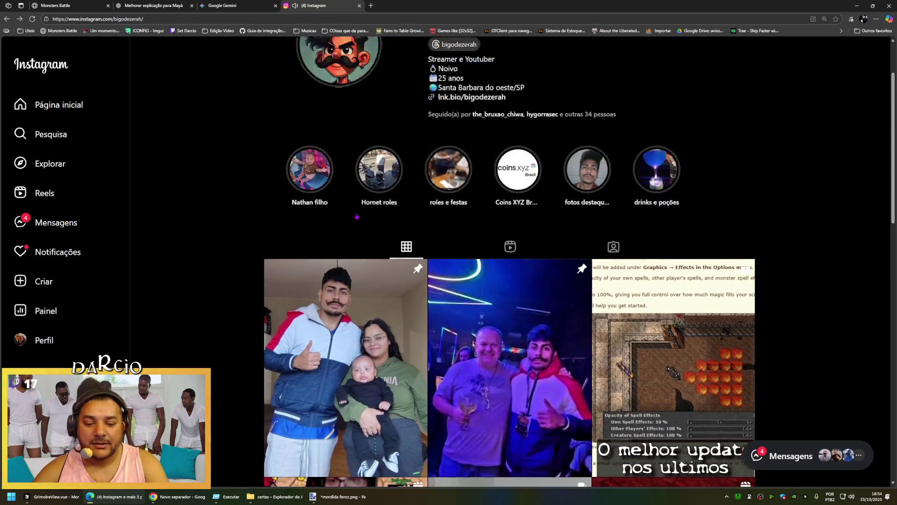
left_click(512, 332)
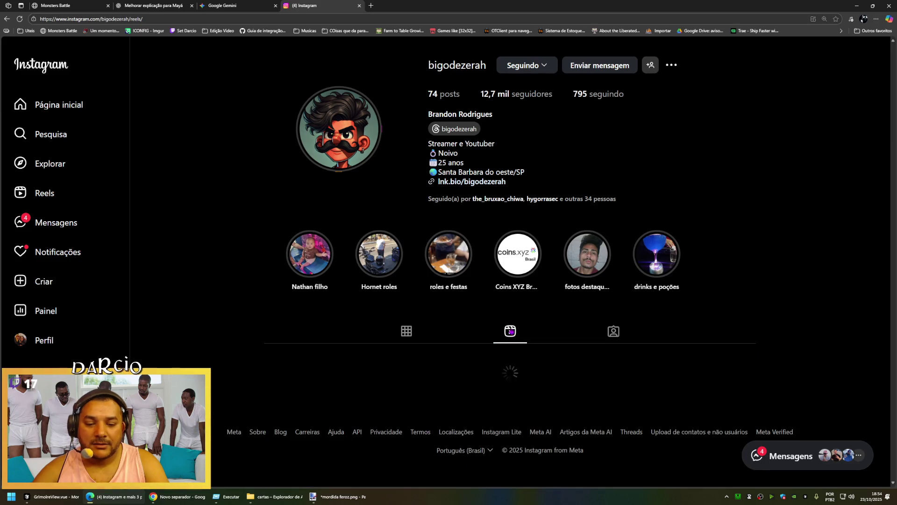
scroll(493, 284, "down", 3)
scroll(493, 284, "up", 3)
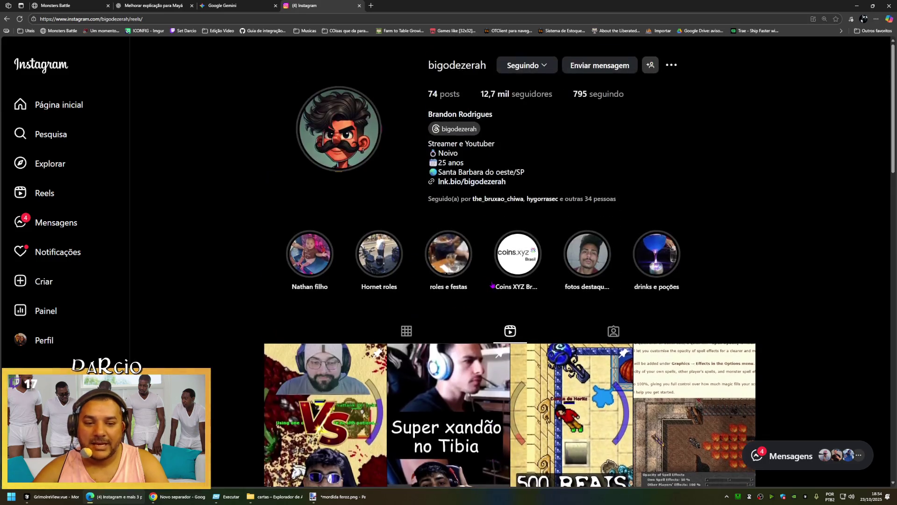
left_click(413, 327)
left_click(369, 125)
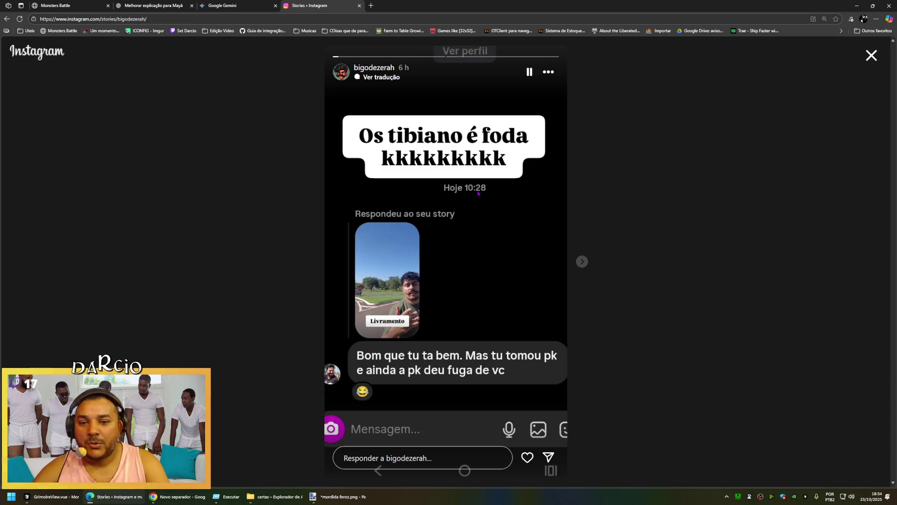